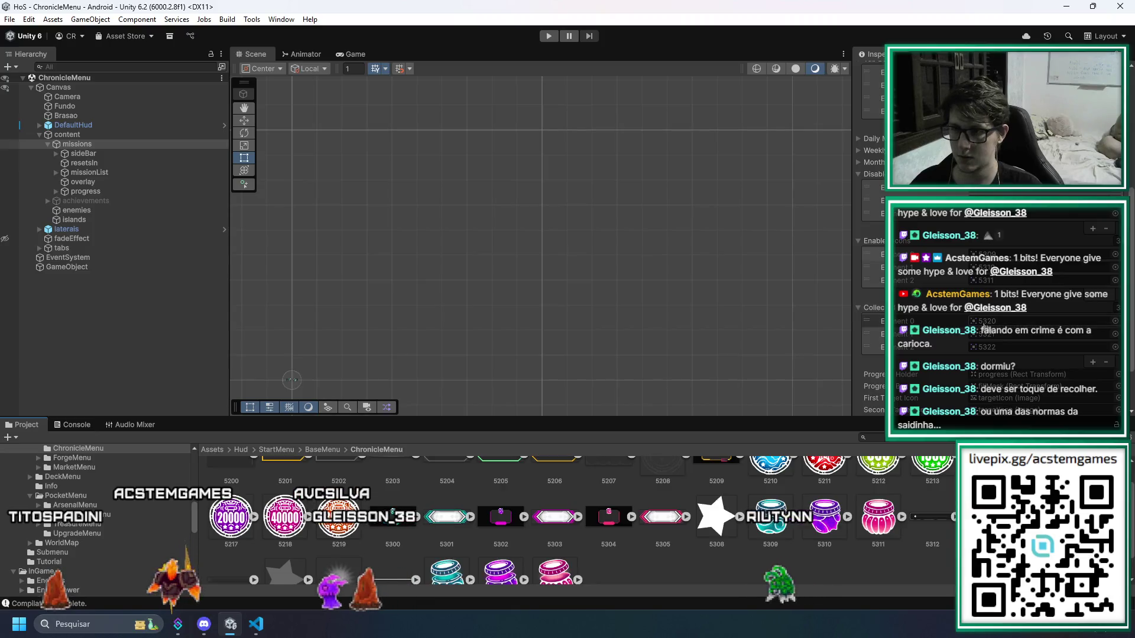
# After checking the 5320 sprite asset, open MissionsScript.cs from the Missions Script component's Edit Script option
pyautogui.click(996, 322)
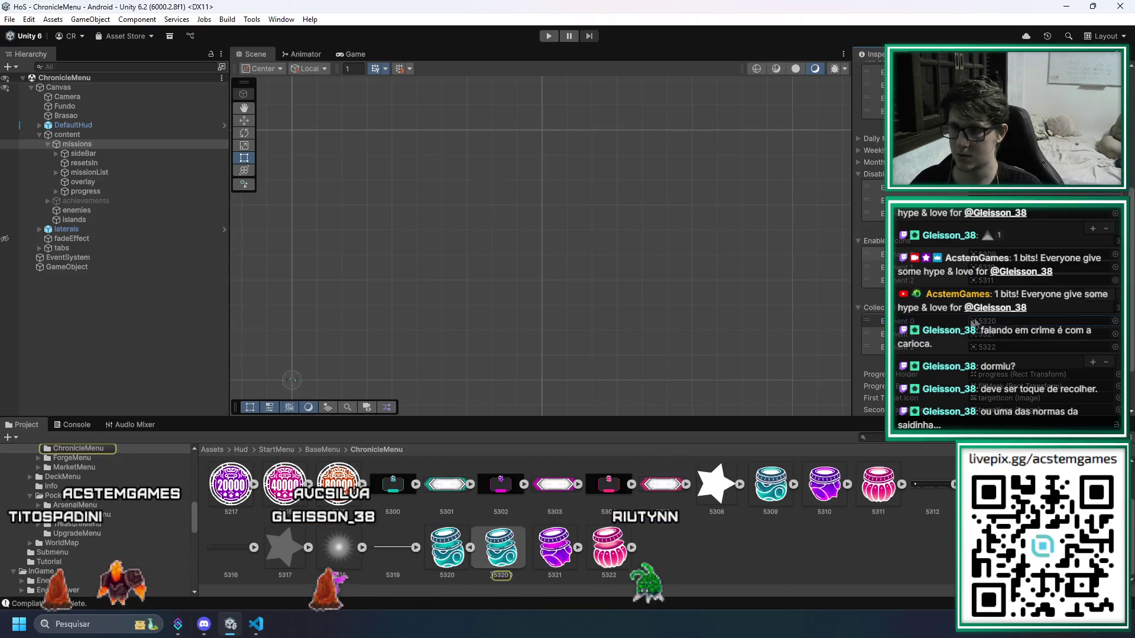
pyautogui.click(470, 548)
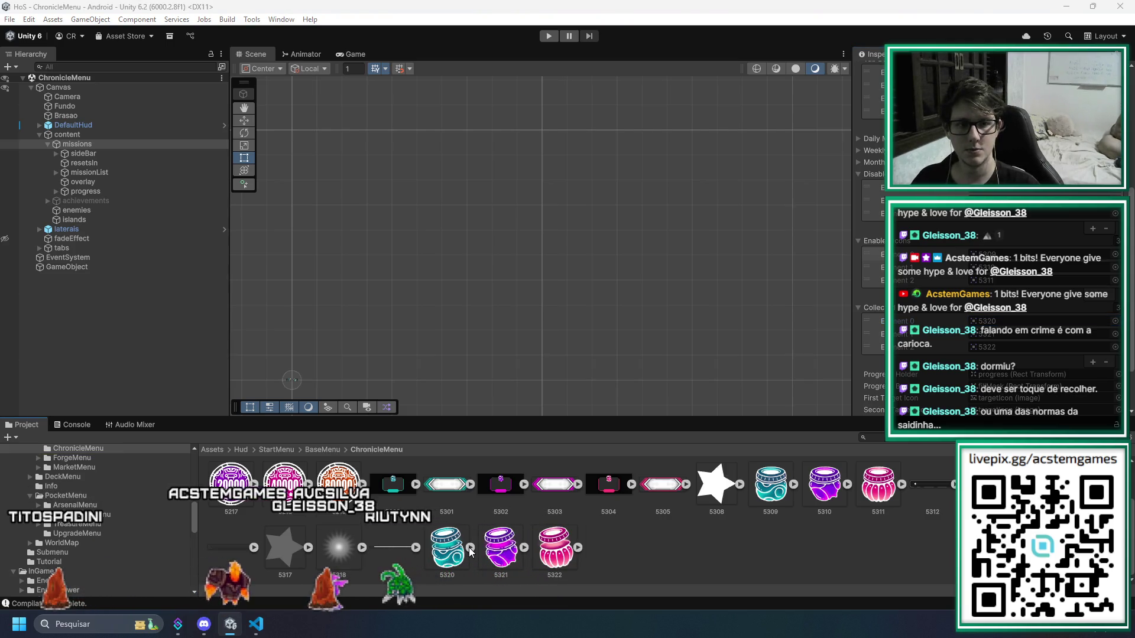
pyautogui.scroll(6, 957, 223)
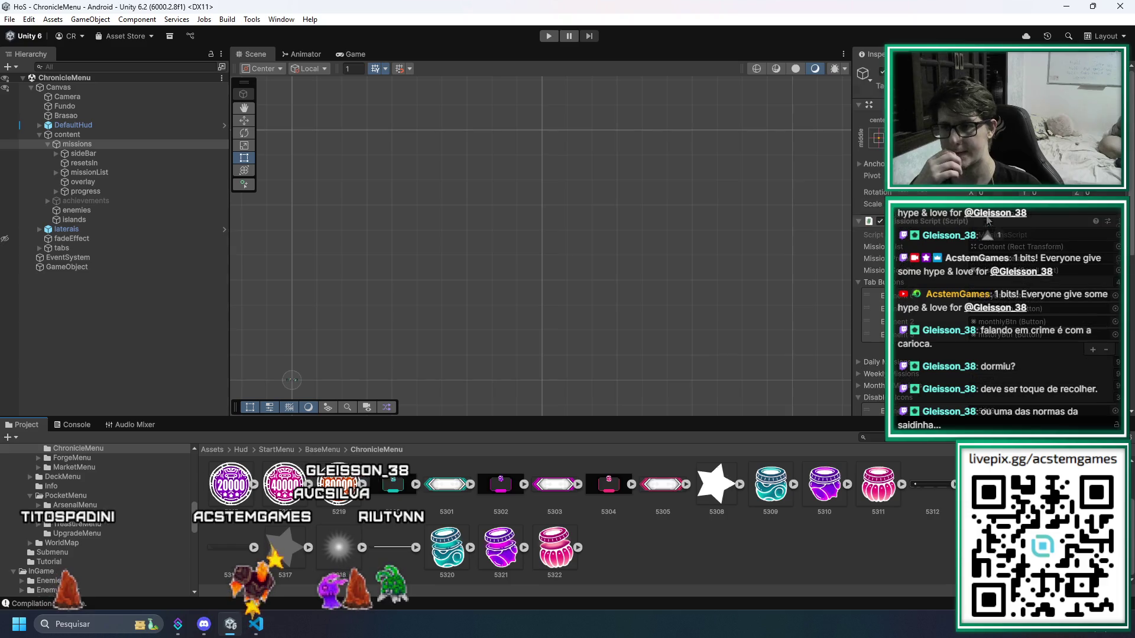
pyautogui.rightClick(996, 222)
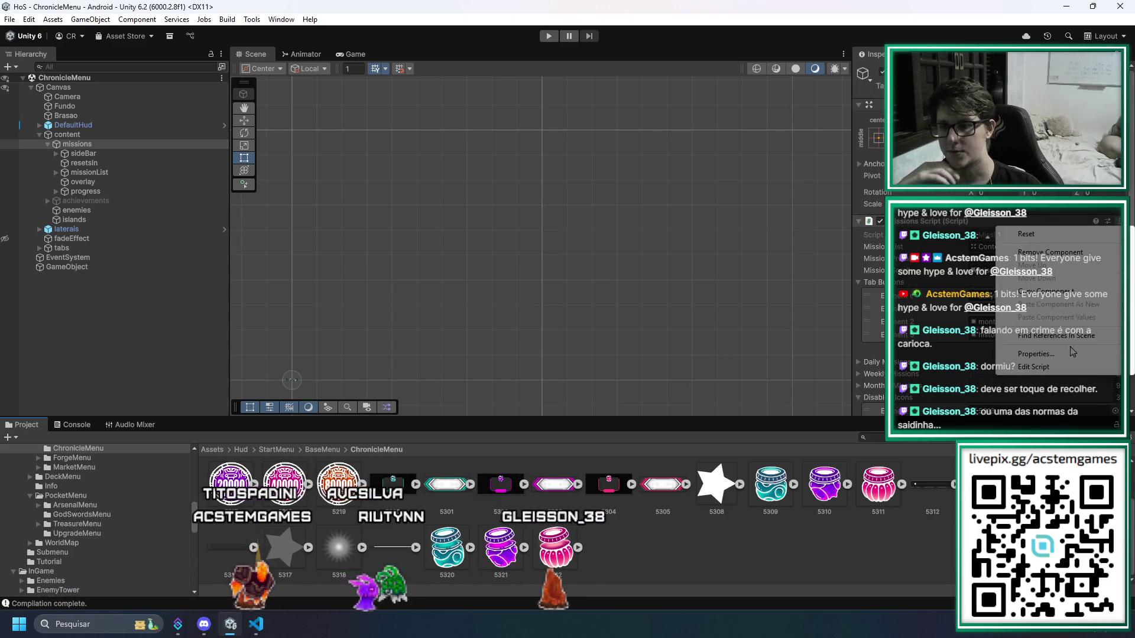
pyautogui.click(1036, 368)
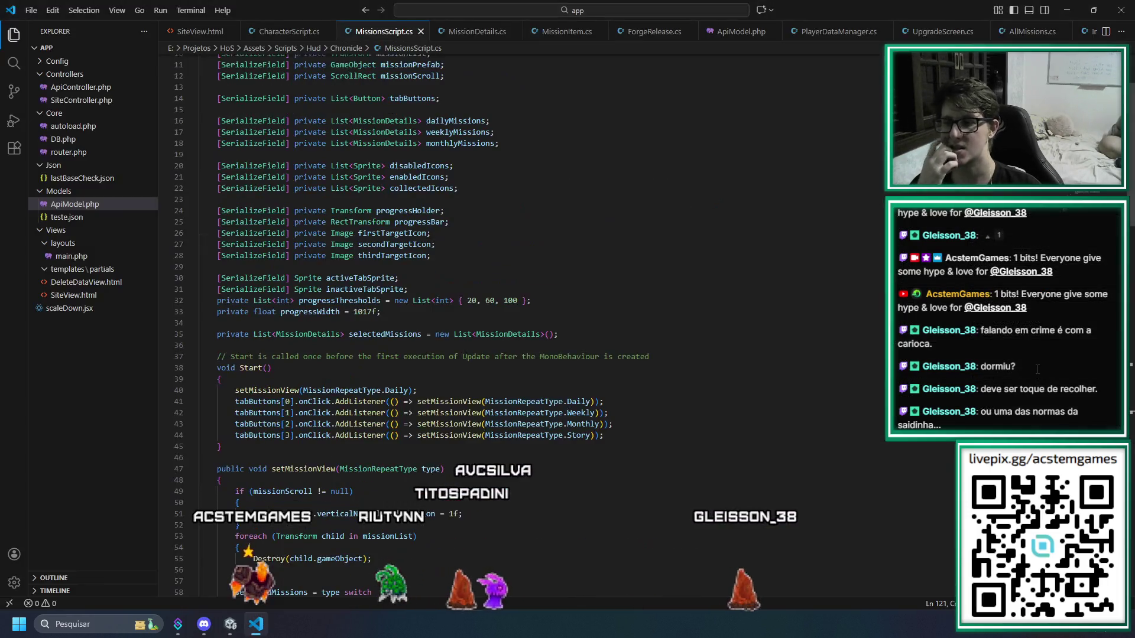
# Search the script for 'collected' to reach line 111's collectedIcons assignments, then select currentPoints
pyautogui.click(700, 393)
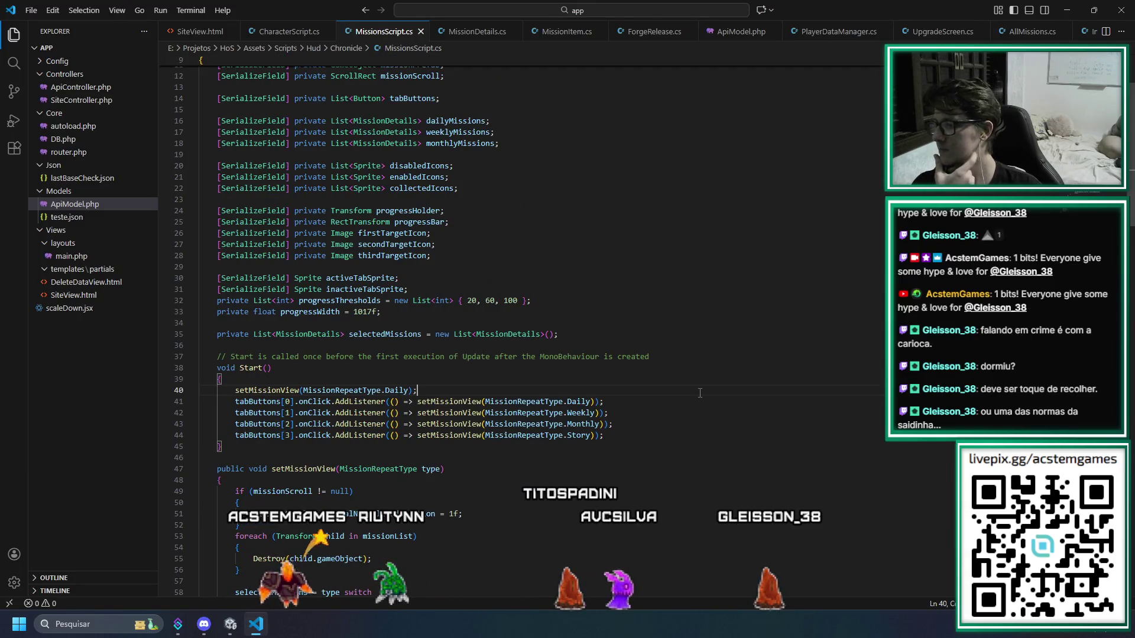
pyautogui.scroll(-1, 699, 393)
pyautogui.click(700, 393)
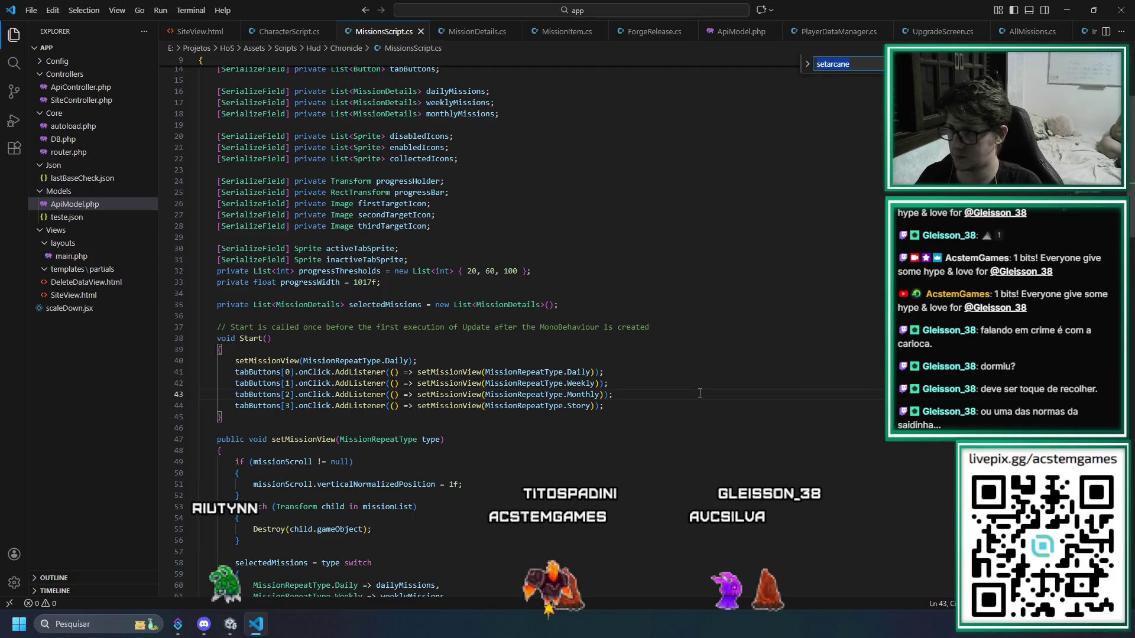
pyautogui.hotkey('ctrl', 'f')
pyautogui.write('en')
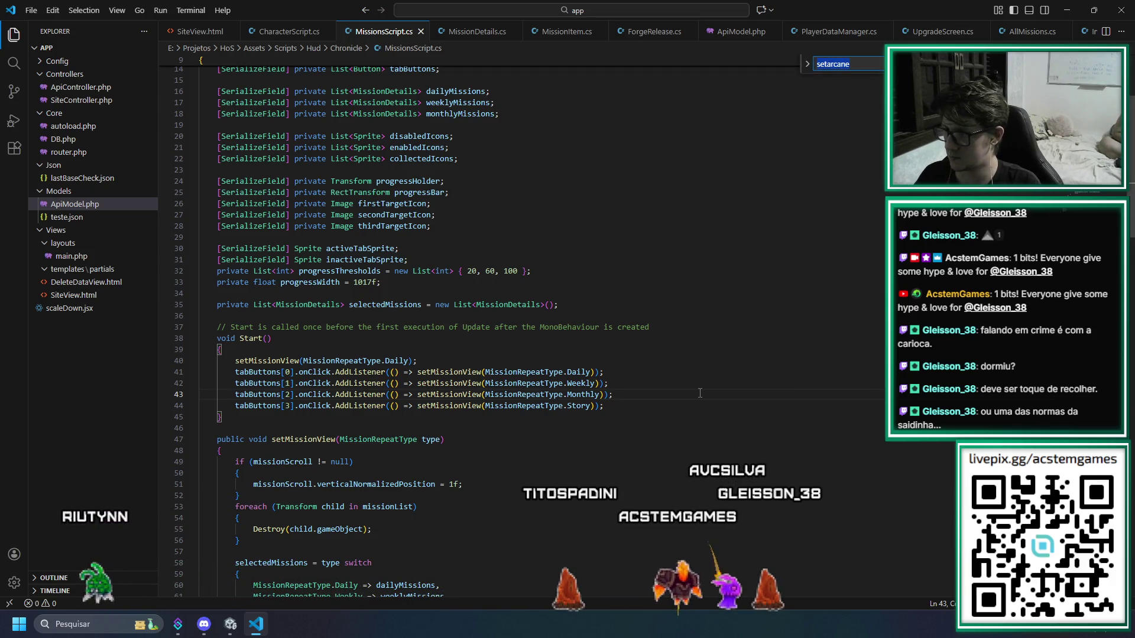
pyautogui.press('BackSpace')
pyautogui.press('BackSpace')
pyautogui.write('co')
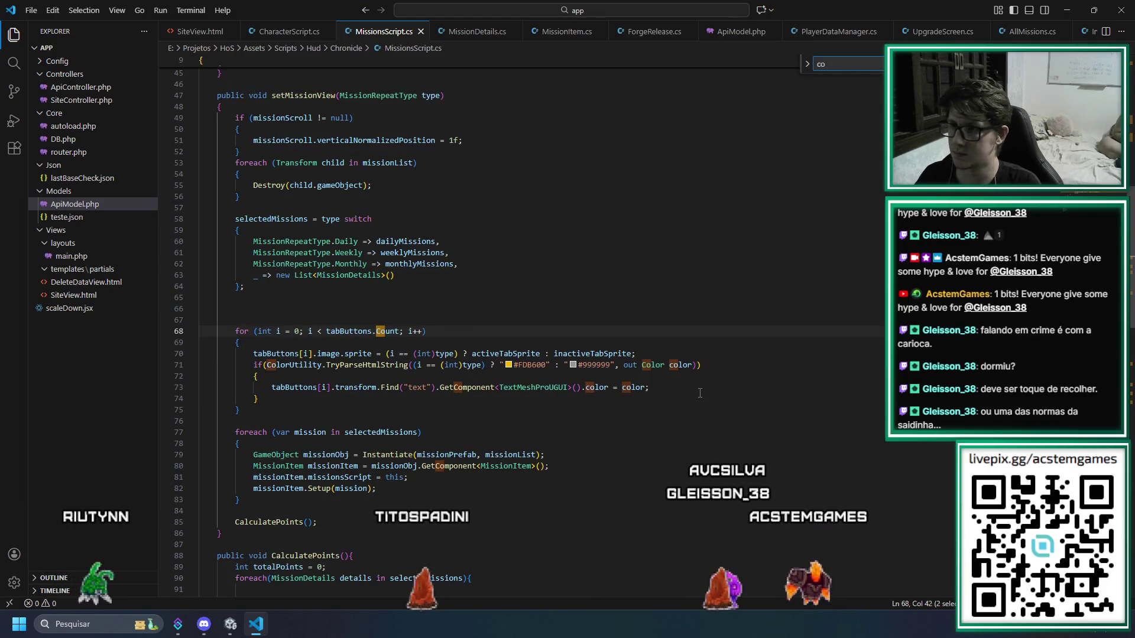
pyautogui.write('llected')
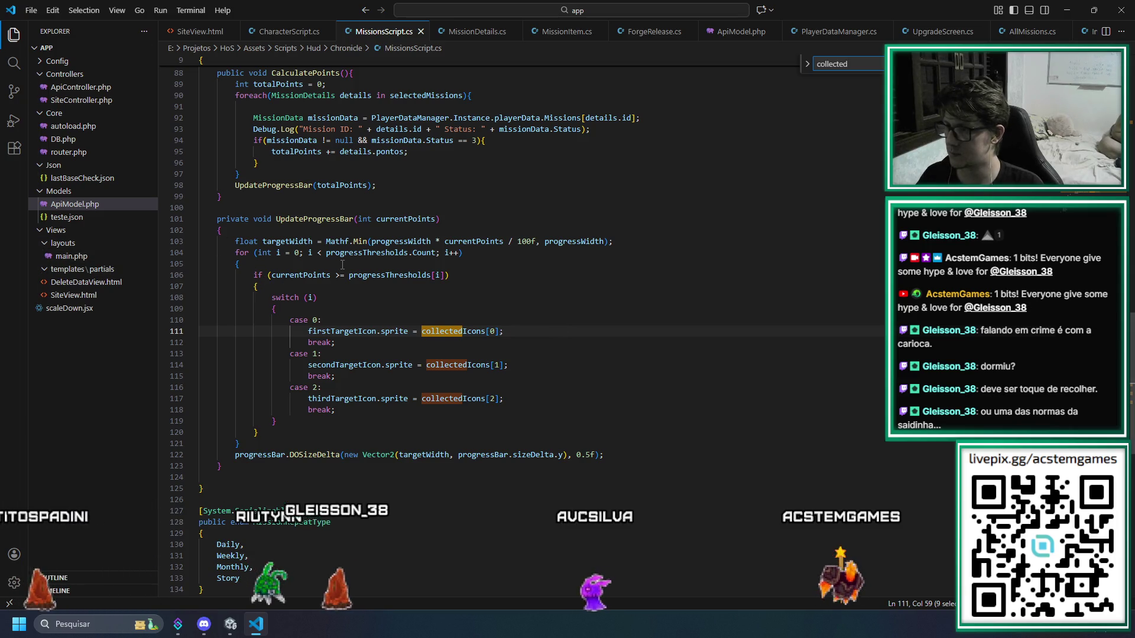
pyautogui.doubleClick(287, 275)
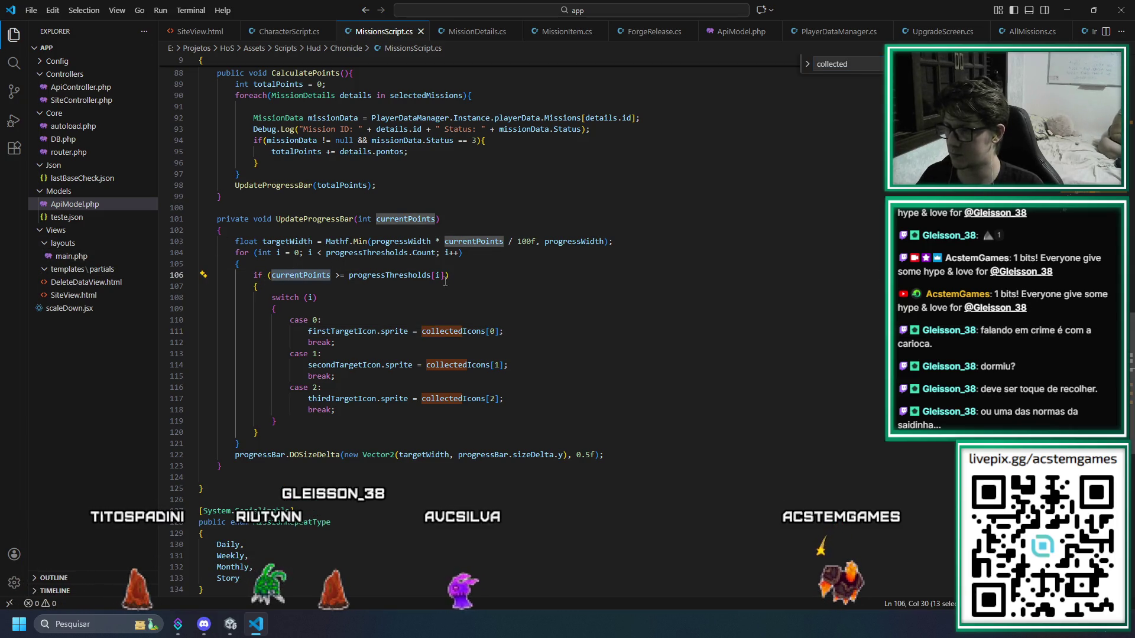
# Replace collectedIcons with enabledIcons in the UpdateProgressBar icon assignments and save MissionsScript.cs
pyautogui.doubleClick(440, 331)
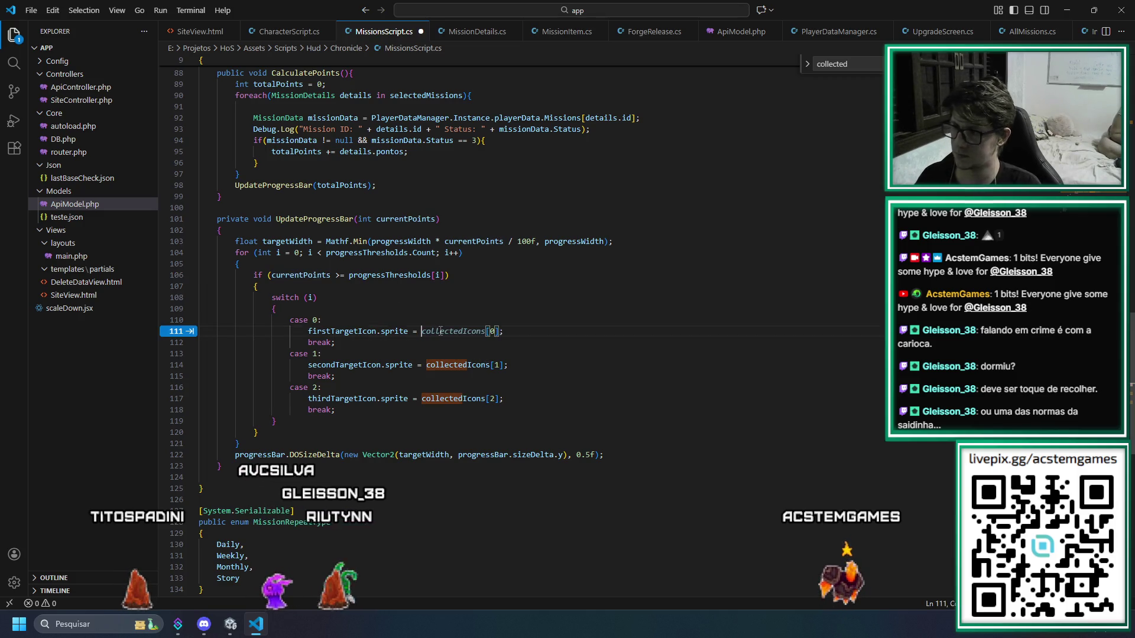
pyautogui.write('enabledIcons')
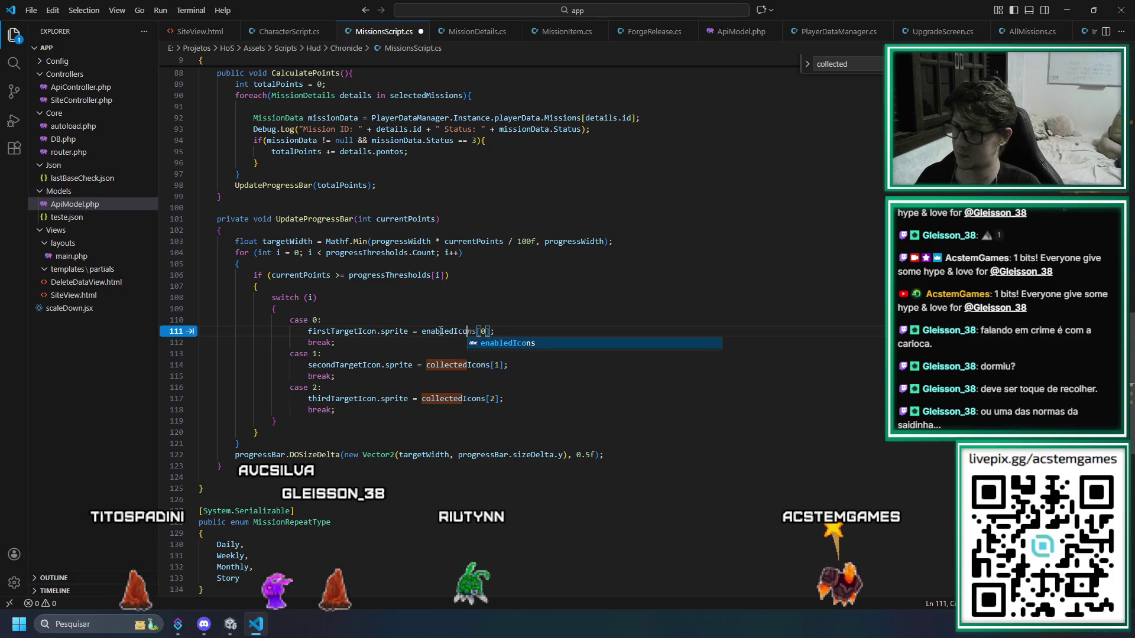
pyautogui.press('Tab')
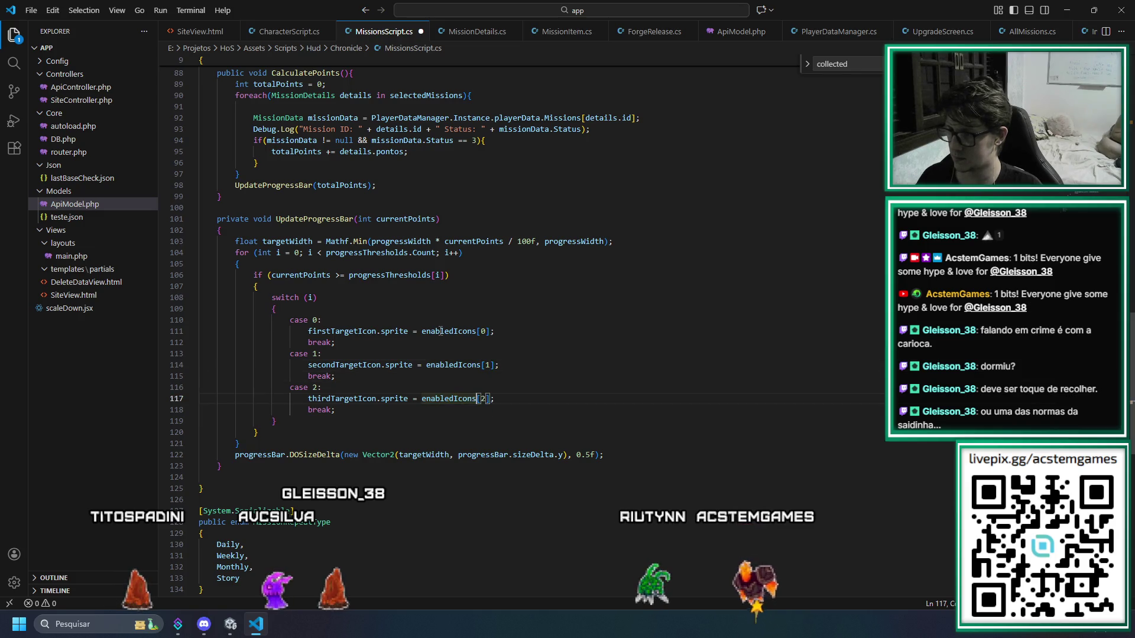
pyautogui.hotkey('ctrl', 's')
pyautogui.press('Up')
pyautogui.press('Up')
pyautogui.press('Up')
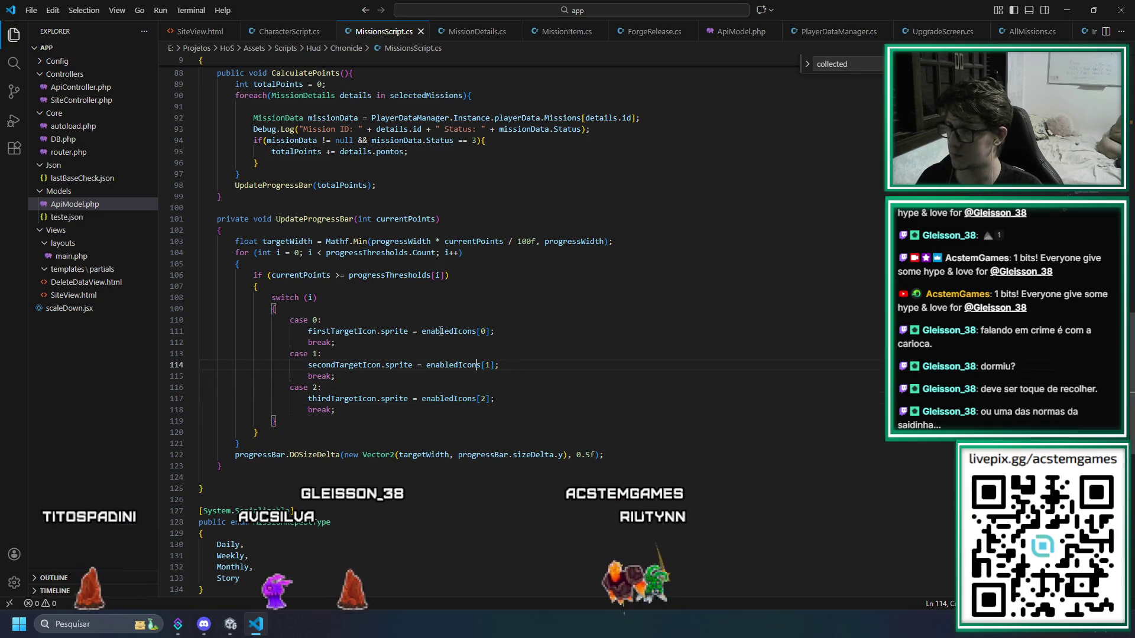
pyautogui.press('Up')
pyautogui.press('Up')
pyautogui.press('Up')
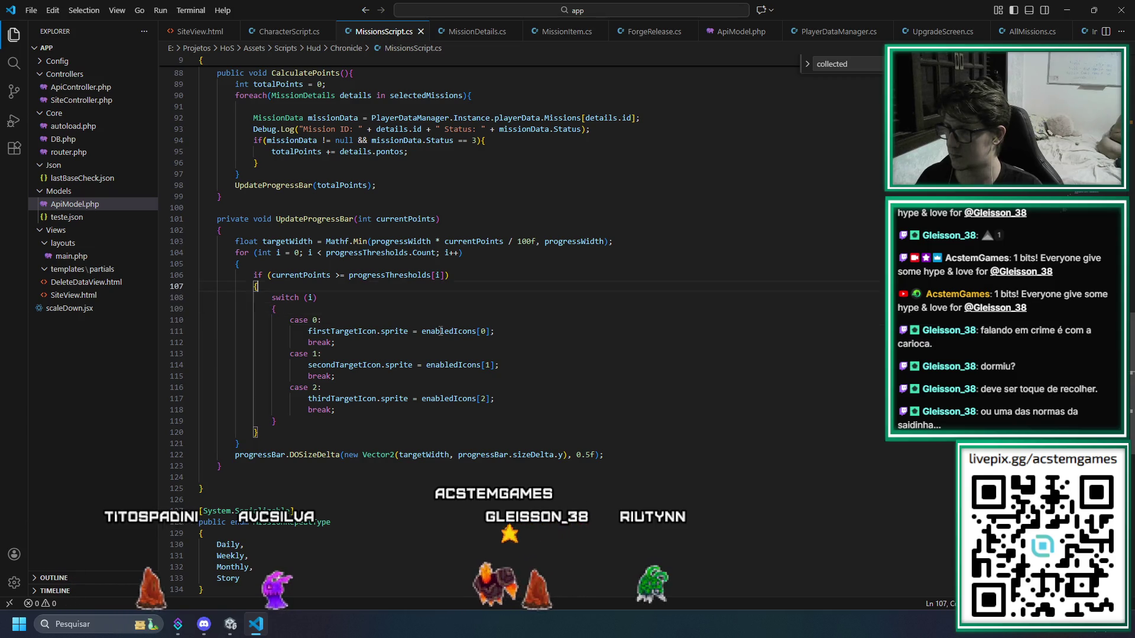
pyautogui.press('Down')
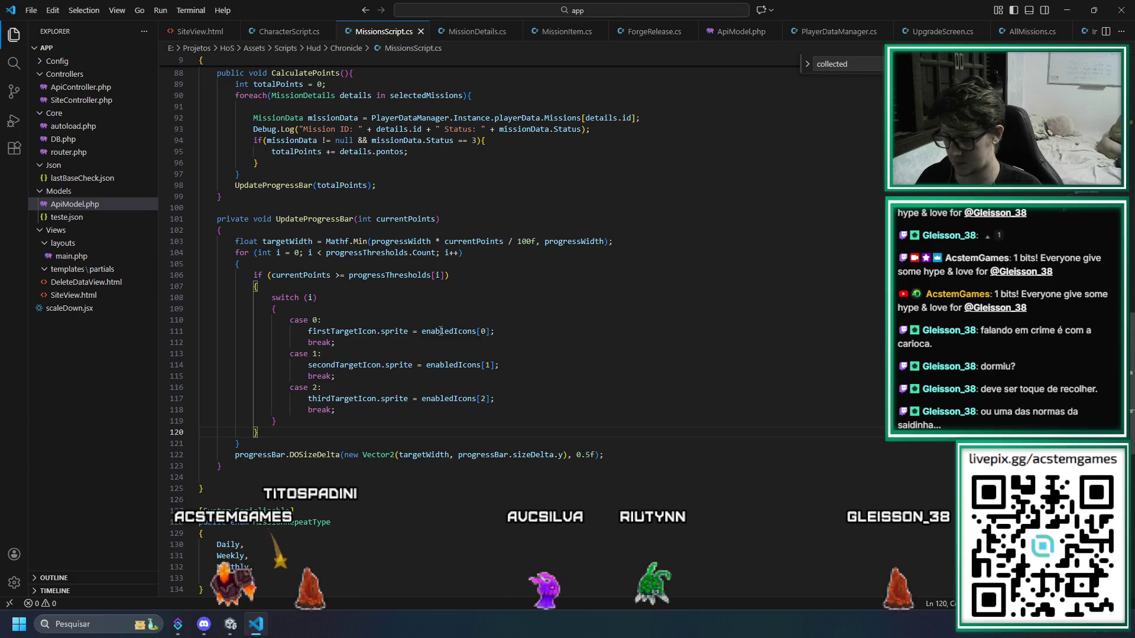
# Try an else branch with a disabledIcons switch block, then undo it entirely
pyautogui.write('else{')
pyautogui.press('Return')
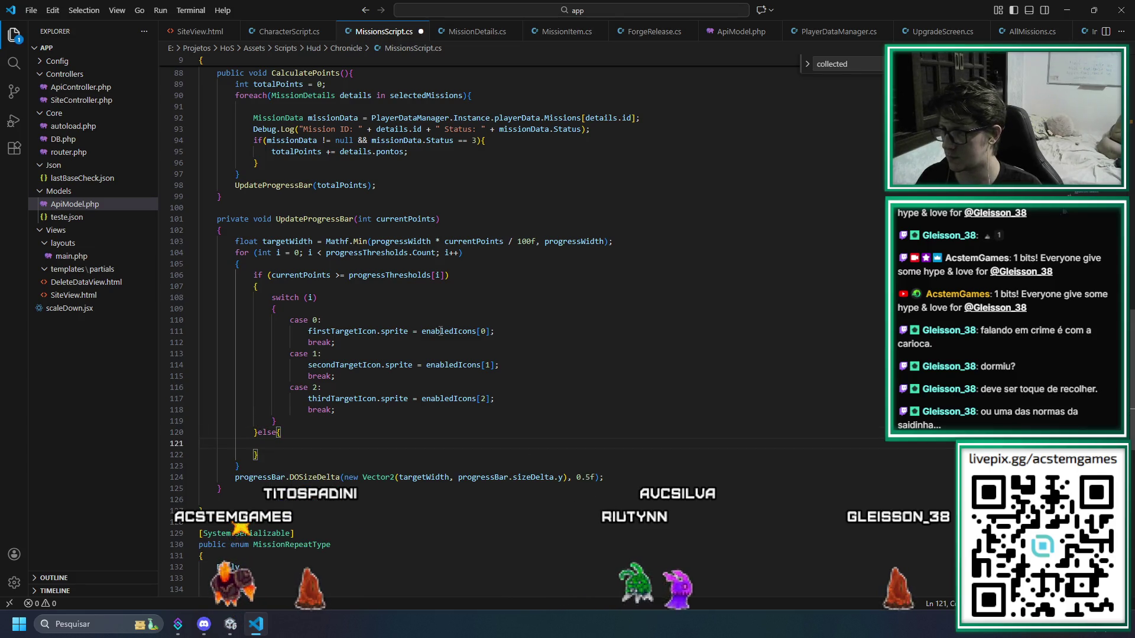
pyautogui.press('Tab')
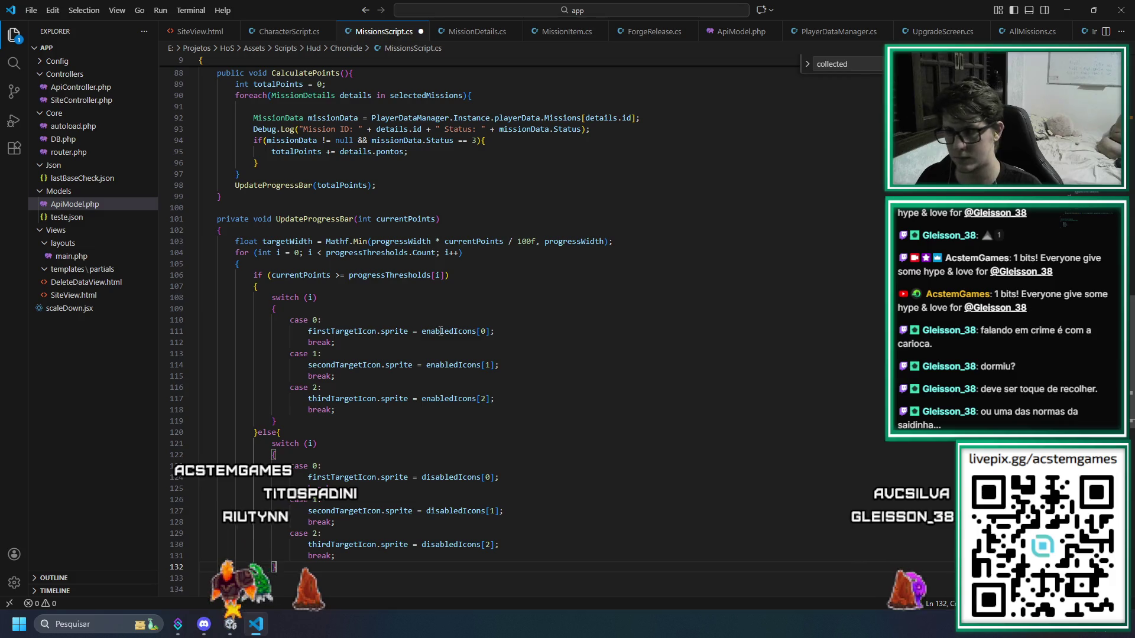
pyautogui.scroll(-1, 440, 331)
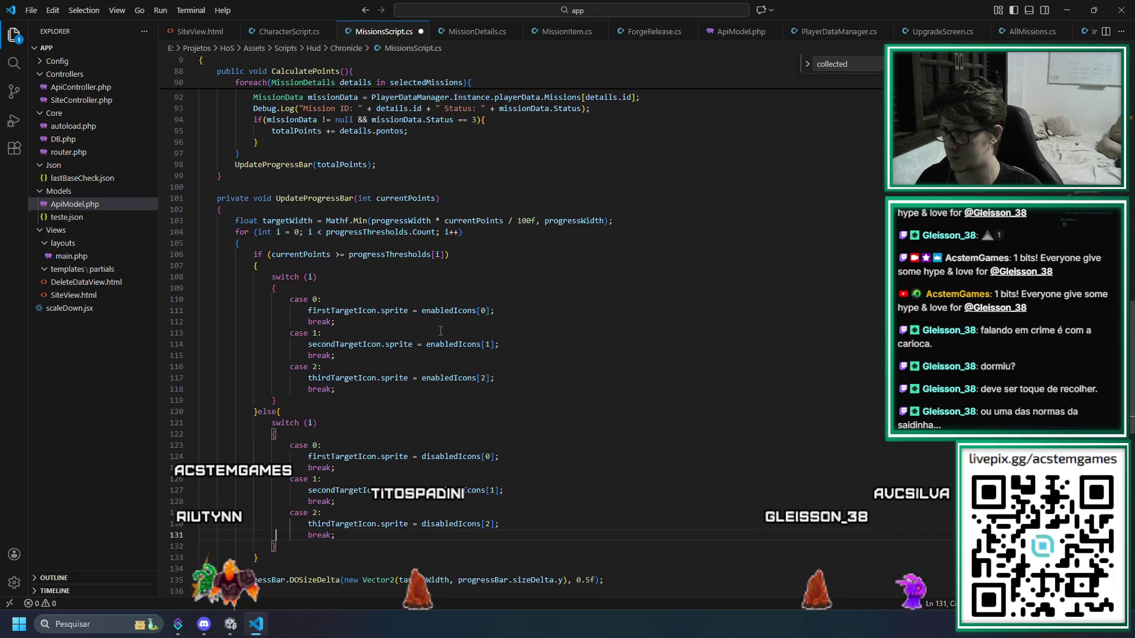
pyautogui.hotkey('ctrl', 'z')
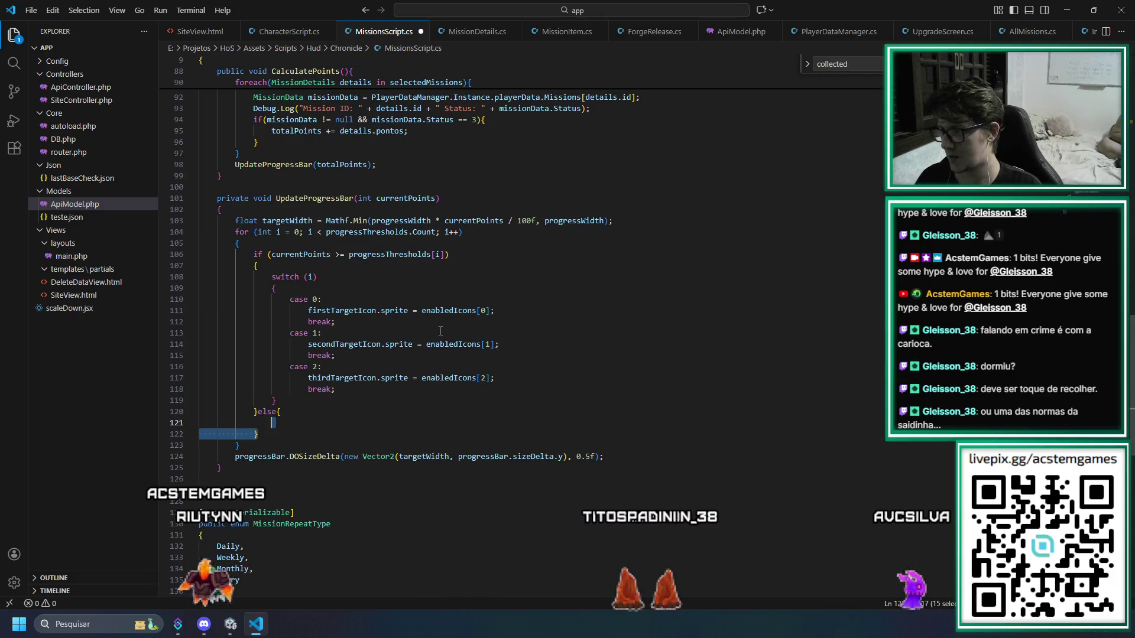
pyautogui.hotkey('ctrl', 'z')
pyautogui.hotkey('ctrl', 'z')
# Select and cut the enabledIcons switch block out of the threshold if statement
pyautogui.press('Up')
pyautogui.press('Up')
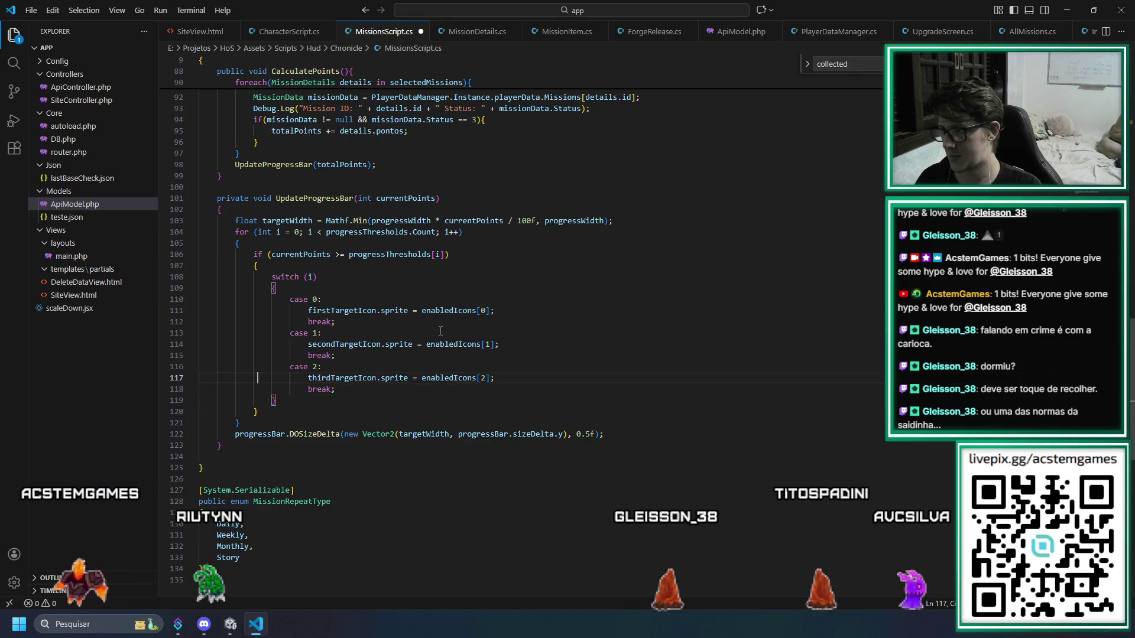
pyautogui.hotkey('shift', 'Up')
pyautogui.hotkey('shift', 'Up')
pyautogui.hotkey('shift', 'Up')
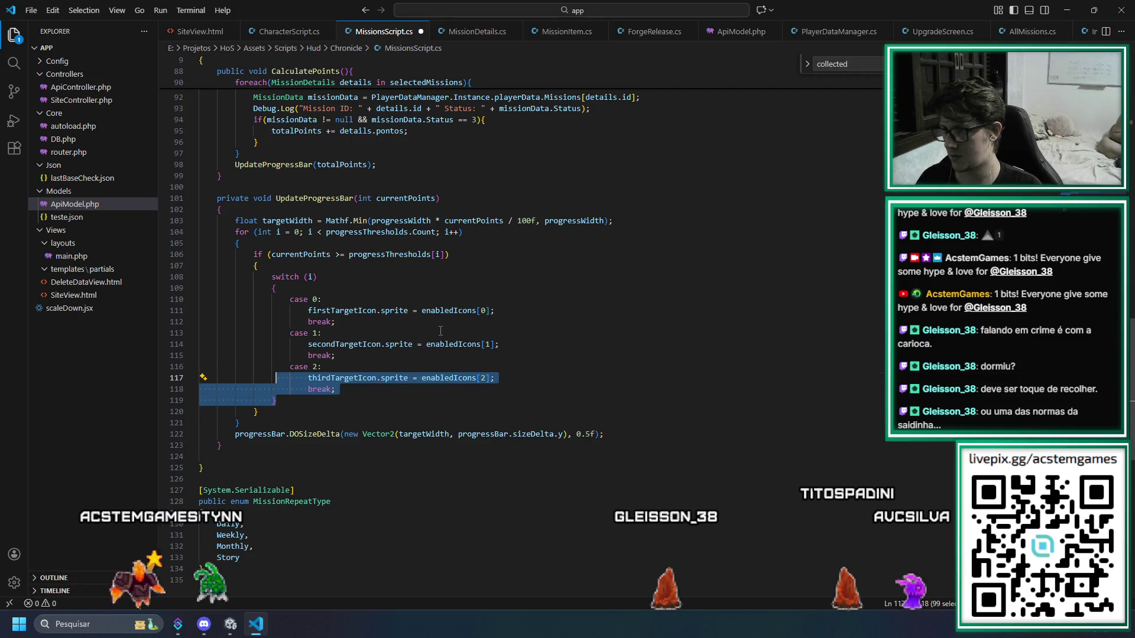
pyautogui.hotkey('ctrl', 'x')
pyautogui.press('Up')
pyautogui.press('Up')
pyautogui.press('Up')
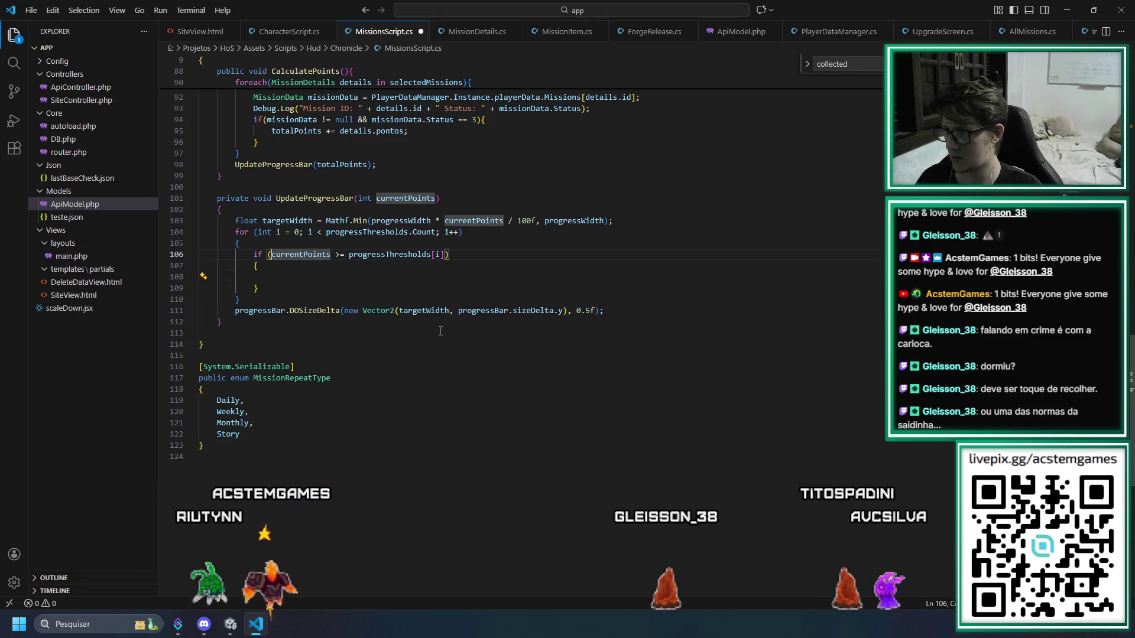
# Paste the enabledIcons switch block above the threshold if statement
pyautogui.press('End')
pyautogui.press('Return')
pyautogui.hotkey('ctrl', 'v')
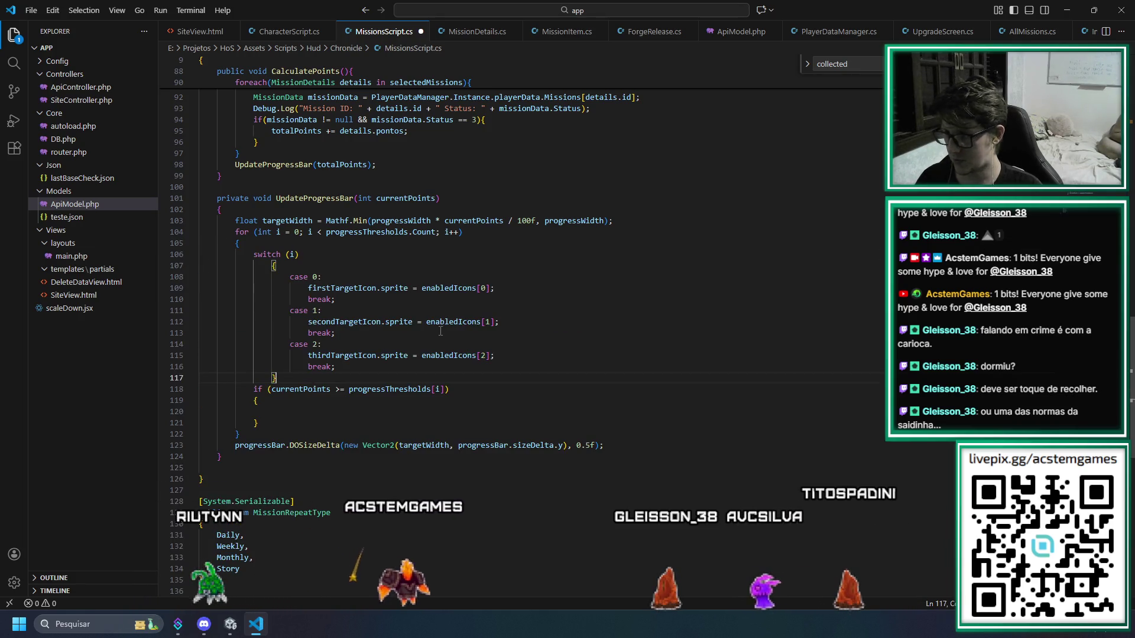
pyautogui.hotkey('shift', 'Up')
pyautogui.hotkey('shift', 'Up')
pyautogui.hotkey('shift', 'Up')
pyautogui.hotkey('shift', 'Up')
pyautogui.hotkey('shift', 'Up')
pyautogui.hotkey('shift', 'Home')
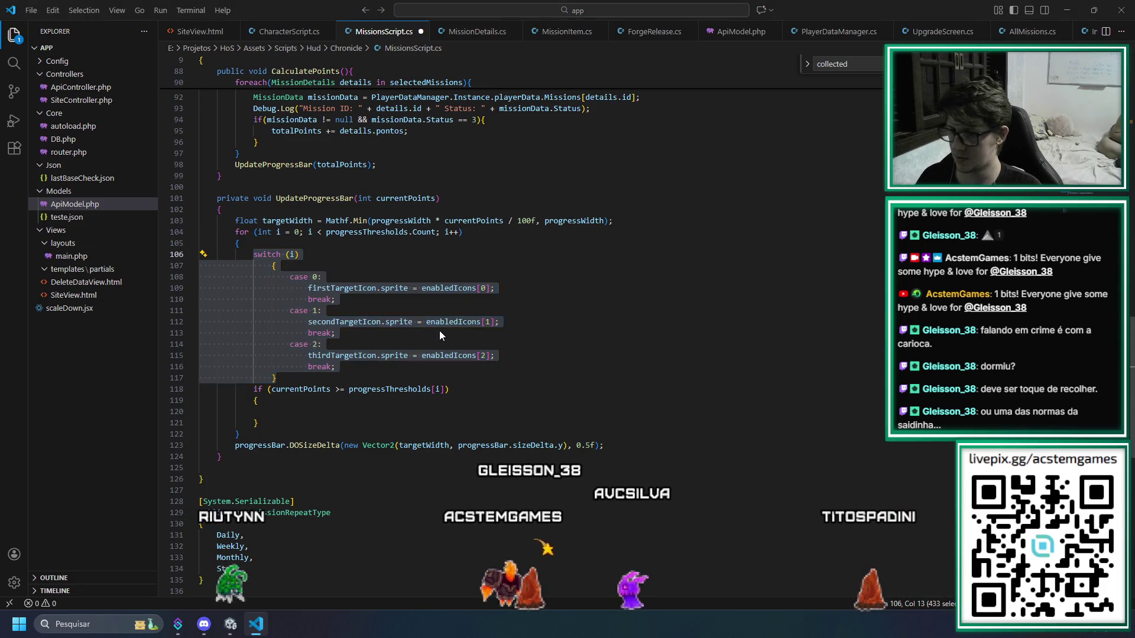
pyautogui.hotkey('ctrl', 'k')
pyautogui.hotkey('ctrl', 'f')
pyautogui.press('Escape')
# Outdent the moved switch block one level and join its opening brace onto the switch line
pyautogui.press('Down')
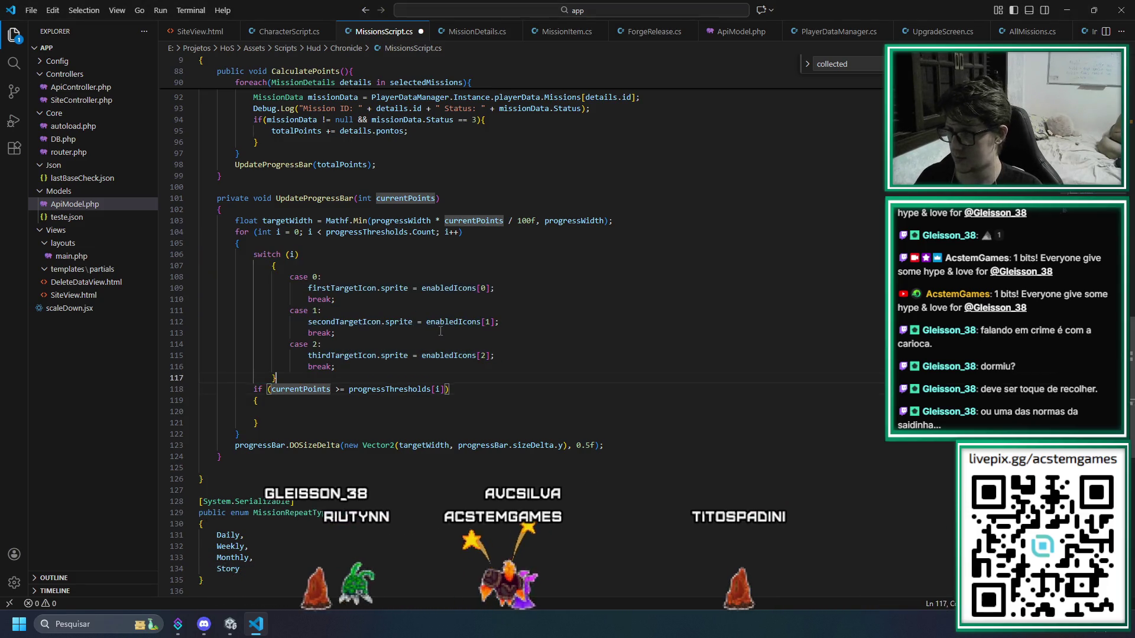
pyautogui.press('Up')
pyautogui.hotkey('shift', 'Up')
pyautogui.hotkey('shift', 'Up')
pyautogui.hotkey('shift', 'Up')
pyautogui.hotkey('shift', 'Up')
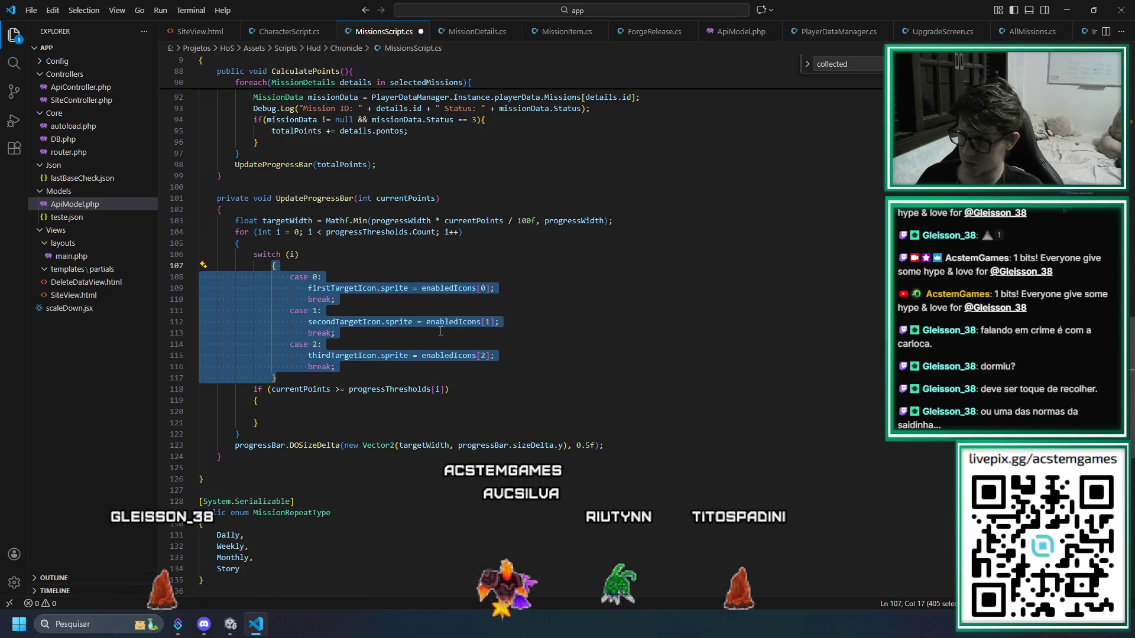
pyautogui.hotkey('shift', 'Tab')
pyautogui.press('Up')
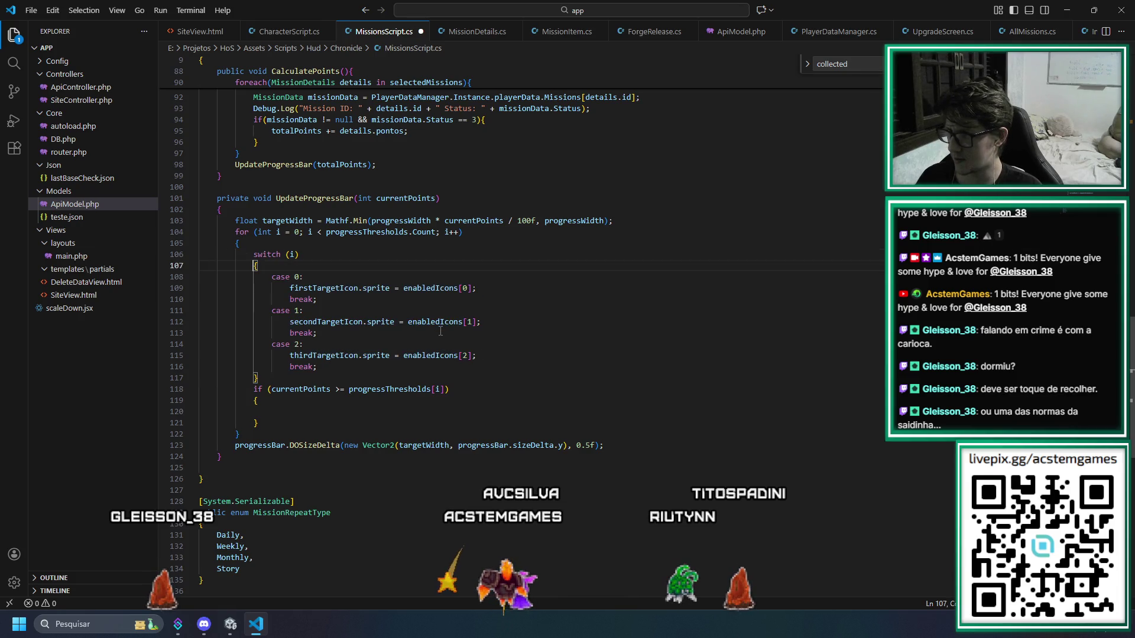
pyautogui.press('BackSpace')
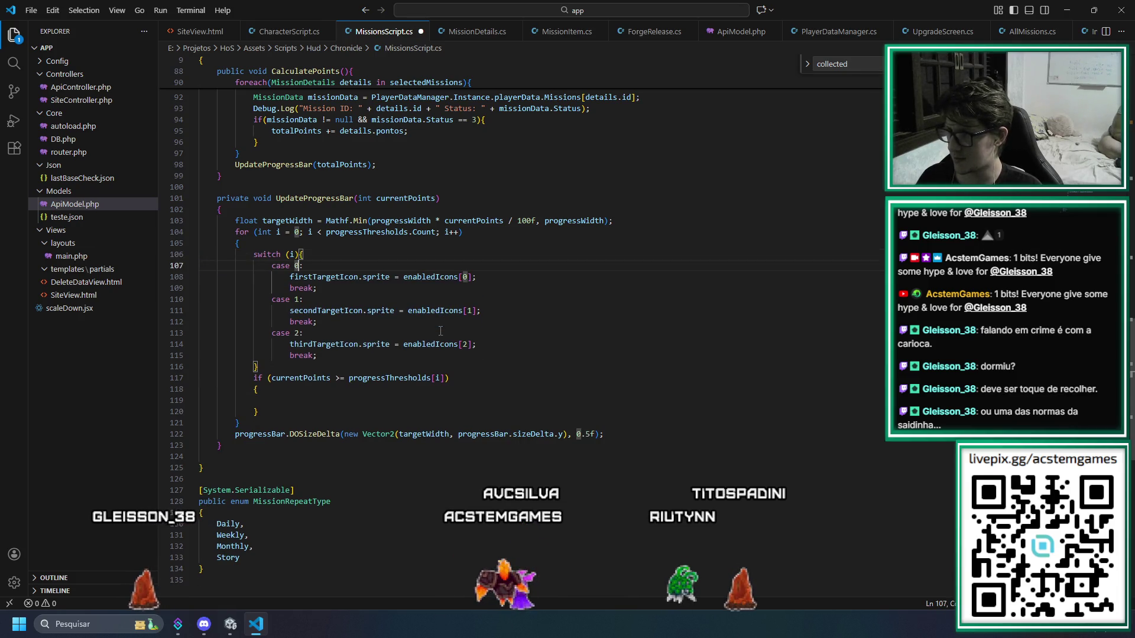
# Delete the threshold condition, the empty if block and its leftover blank line
pyautogui.press('Down')
pyautogui.press('Down')
pyautogui.press('Down')
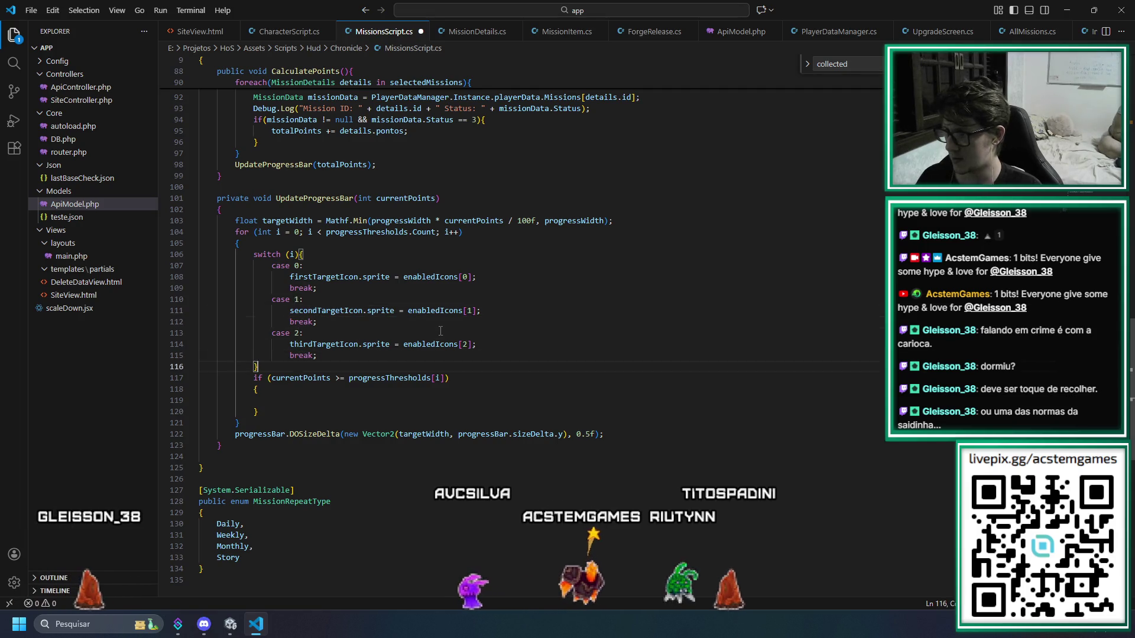
pyautogui.press('Up')
pyautogui.press('End')
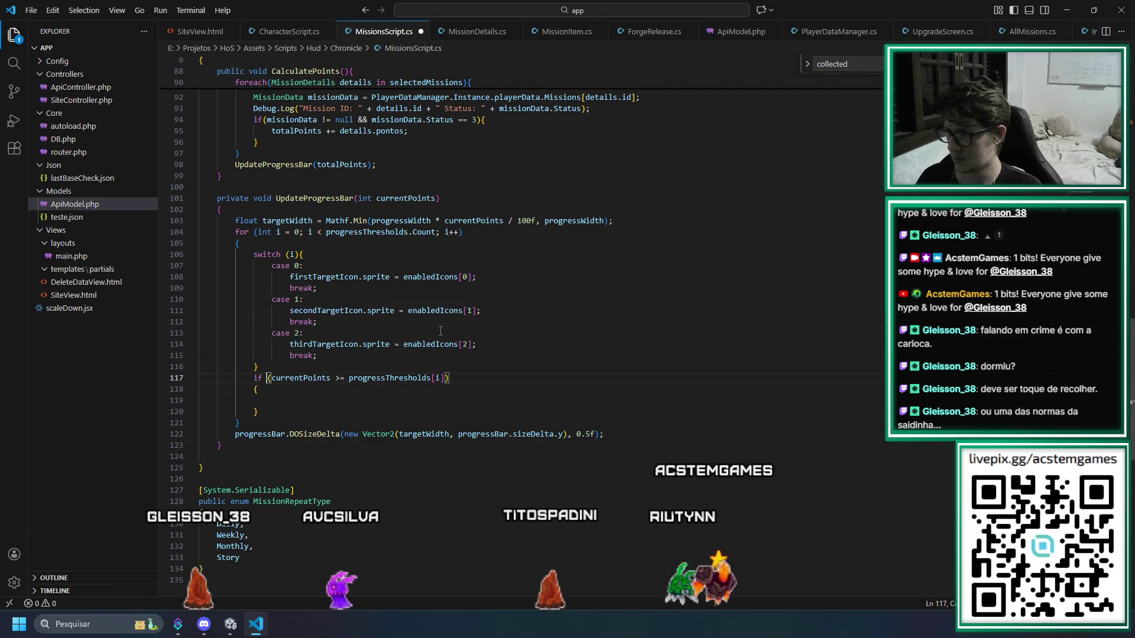
pyautogui.hotkey('shift', 'alt', 'Right')
pyautogui.press('BackSpace')
pyautogui.press('Home')
pyautogui.hotkey('shift', 'Down')
pyautogui.hotkey('shift', 'Down')
pyautogui.hotkey('shift', 'Down')
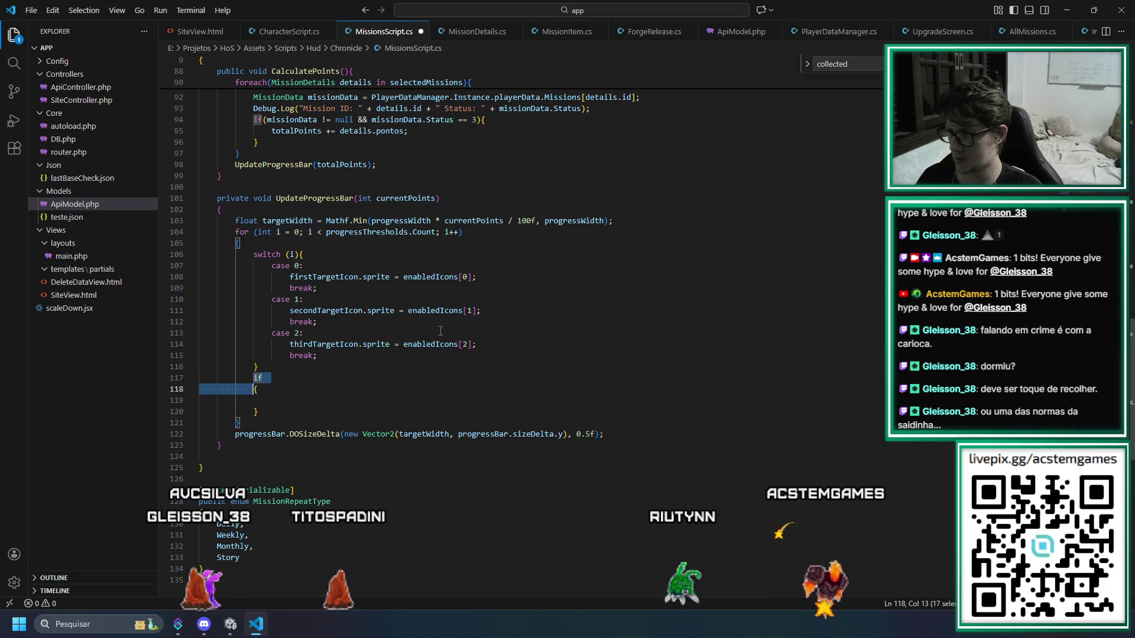
pyautogui.press('BackSpace')
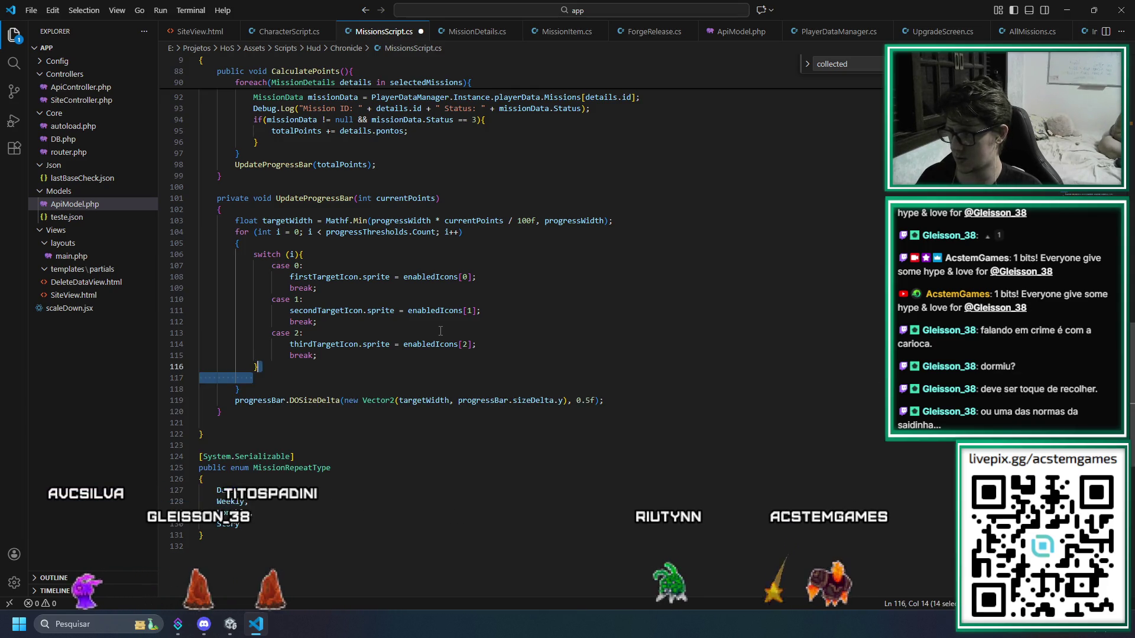
pyautogui.press('BackSpace')
pyautogui.press('Up')
pyautogui.press('Up')
pyautogui.press('Up')
pyautogui.press('Up')
pyautogui.press('Up')
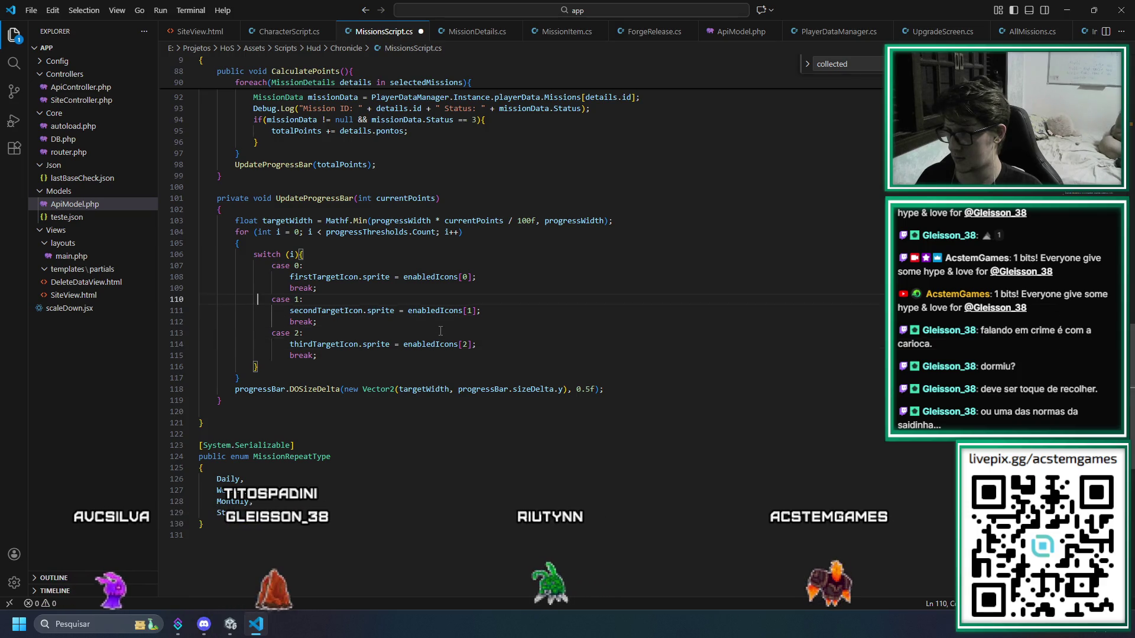
pyautogui.press('Up')
pyautogui.press('End')
pyautogui.press('Left')
pyautogui.press('Left')
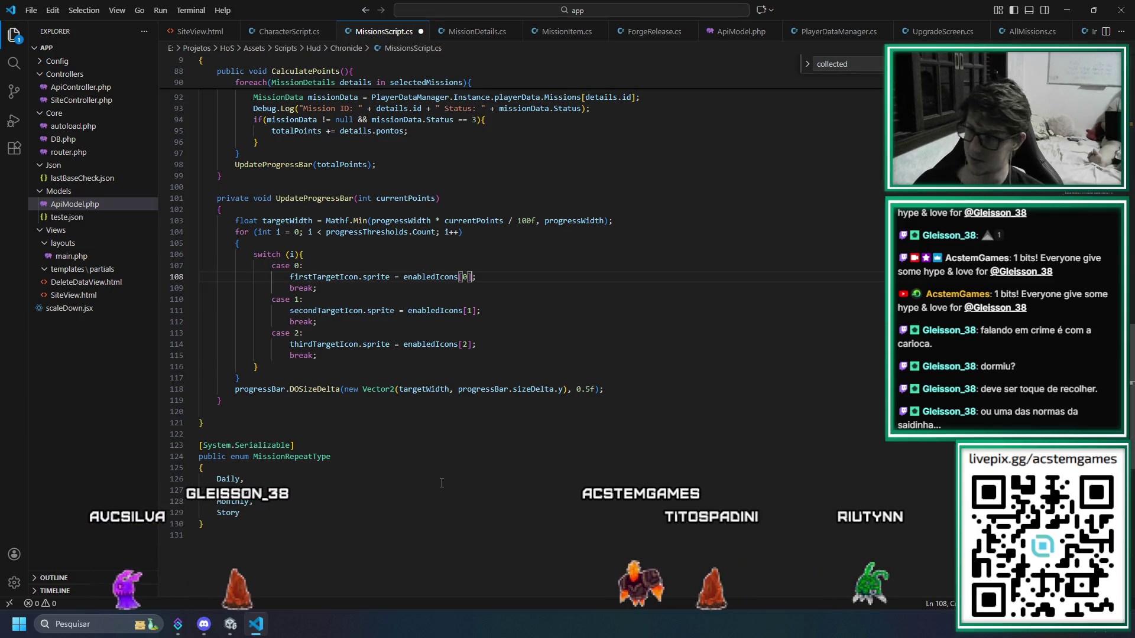
# Rewrite the first two icon assignments as threshold conditionals choosing enabledIcons or disabledIcons
pyautogui.doubleClick(466, 276)
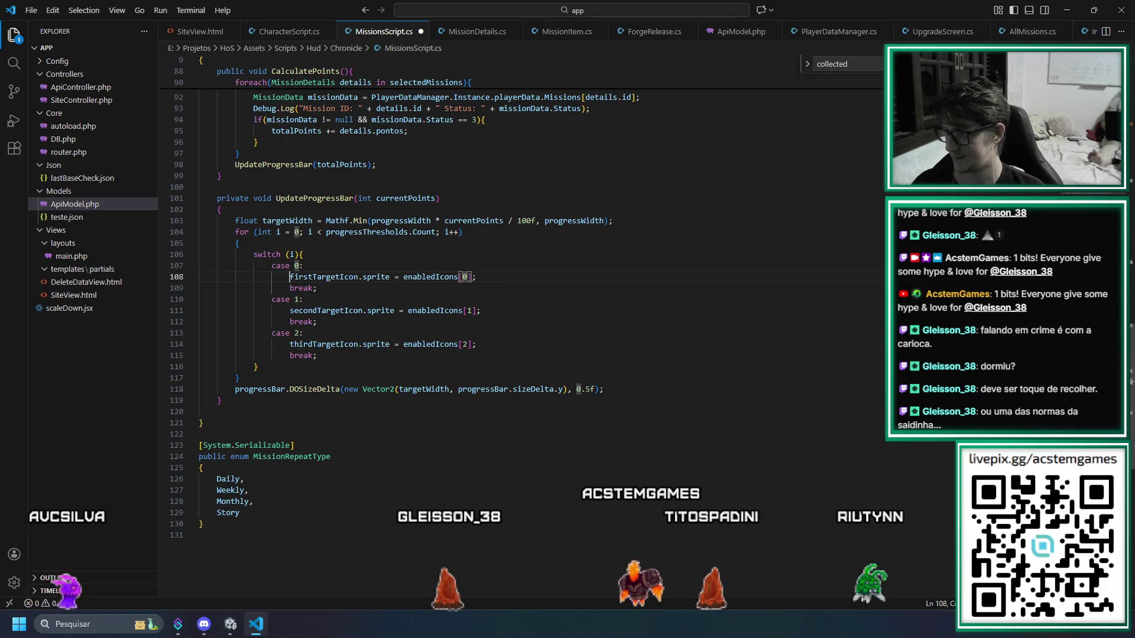
pyautogui.press('Down')
pyautogui.press('Down')
pyautogui.press('End')
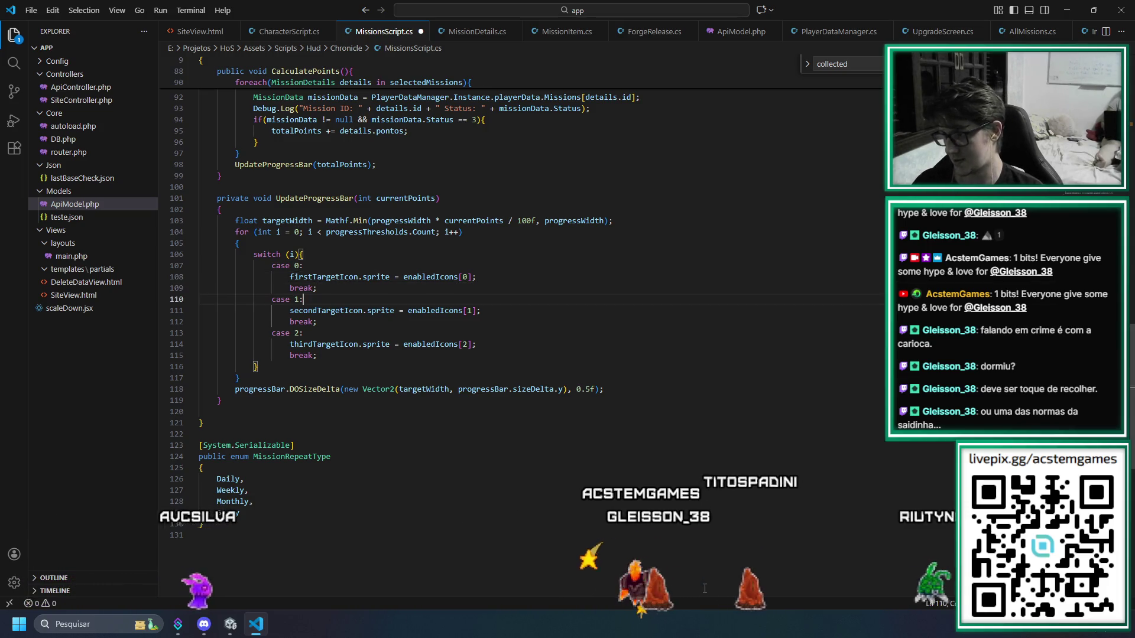
pyautogui.press('Down')
pyautogui.press('End')
pyautogui.press('Left')
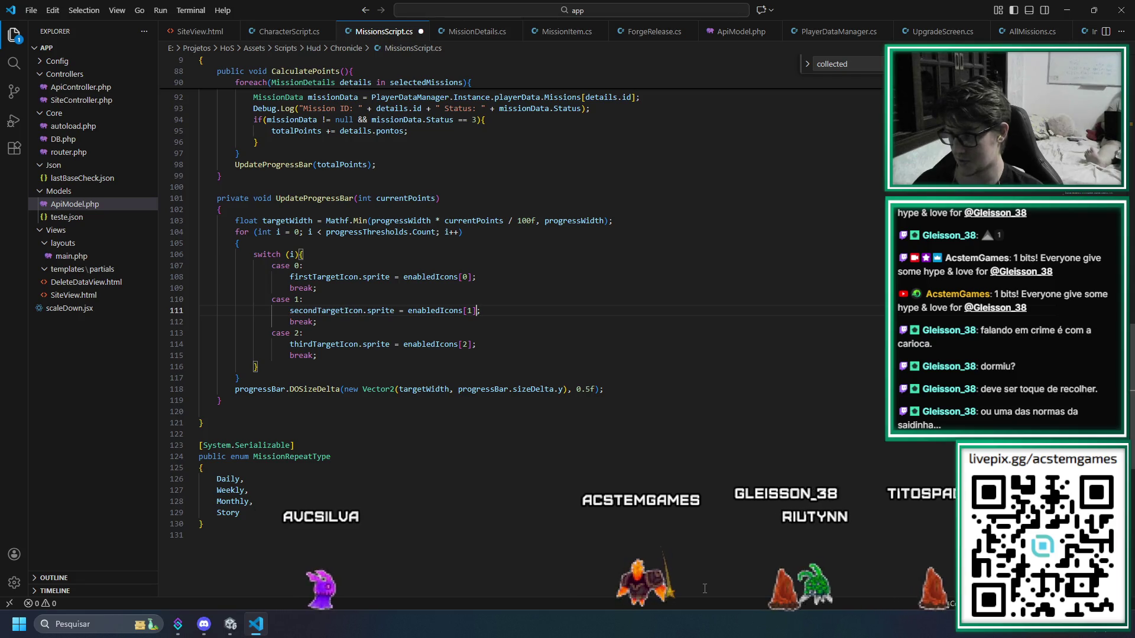
pyautogui.press('Left')
pyautogui.hotkey('shift', 'Left')
pyautogui.press('Down')
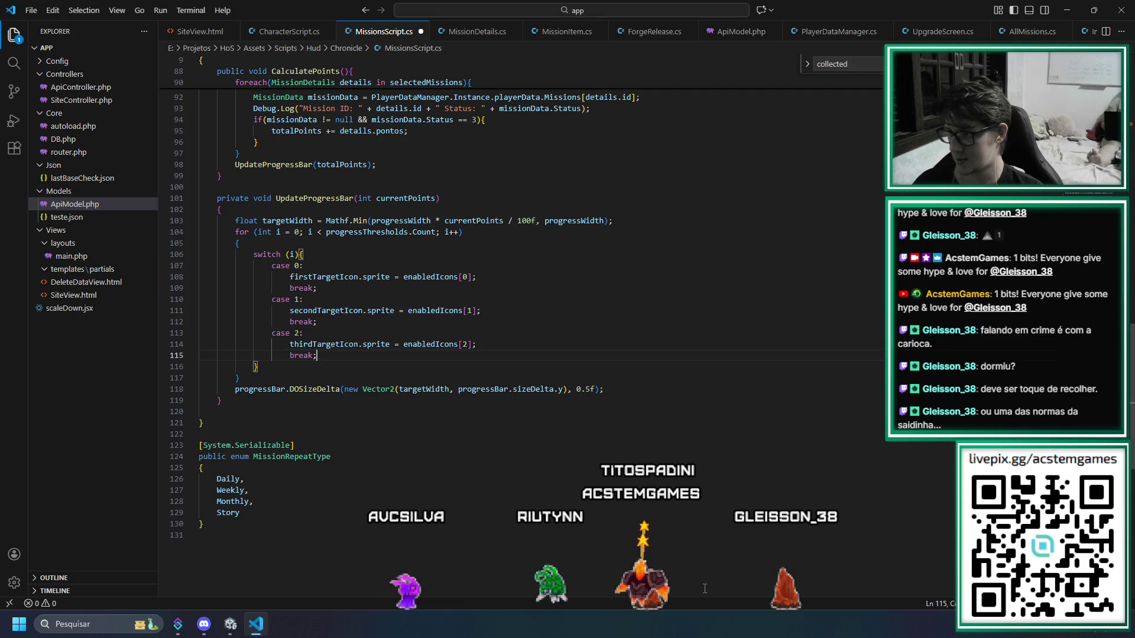
pyautogui.press('Home')
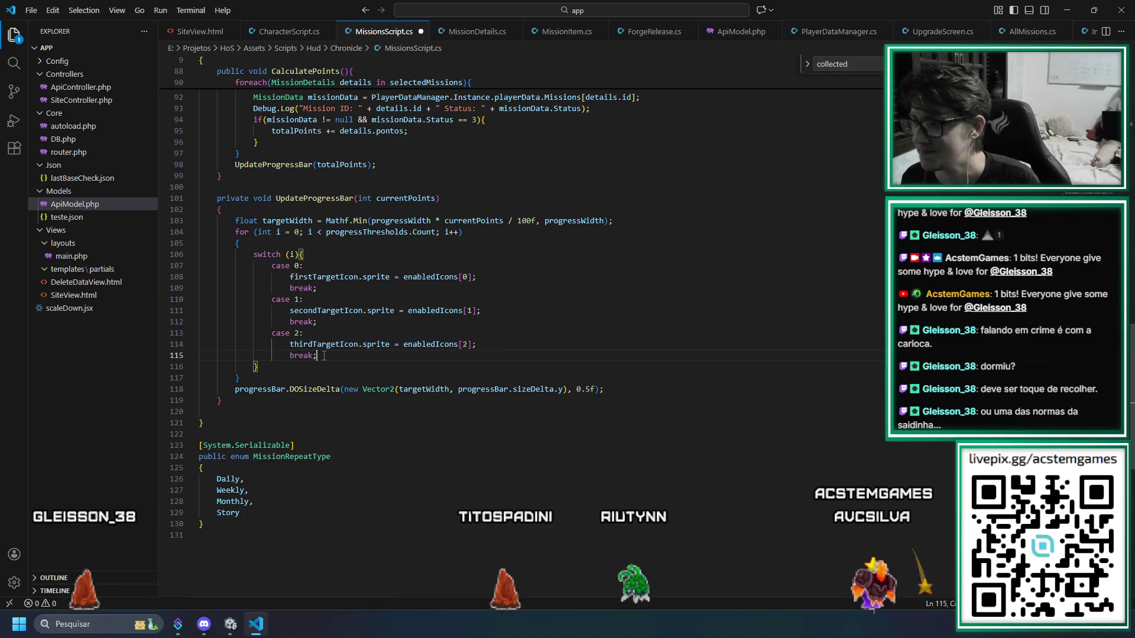
# Complete the remaining conditional with disabledIcons via the suggestion, then let Unity recompile
pyautogui.press('Up')
pyautogui.press('Up')
pyautogui.press('Up')
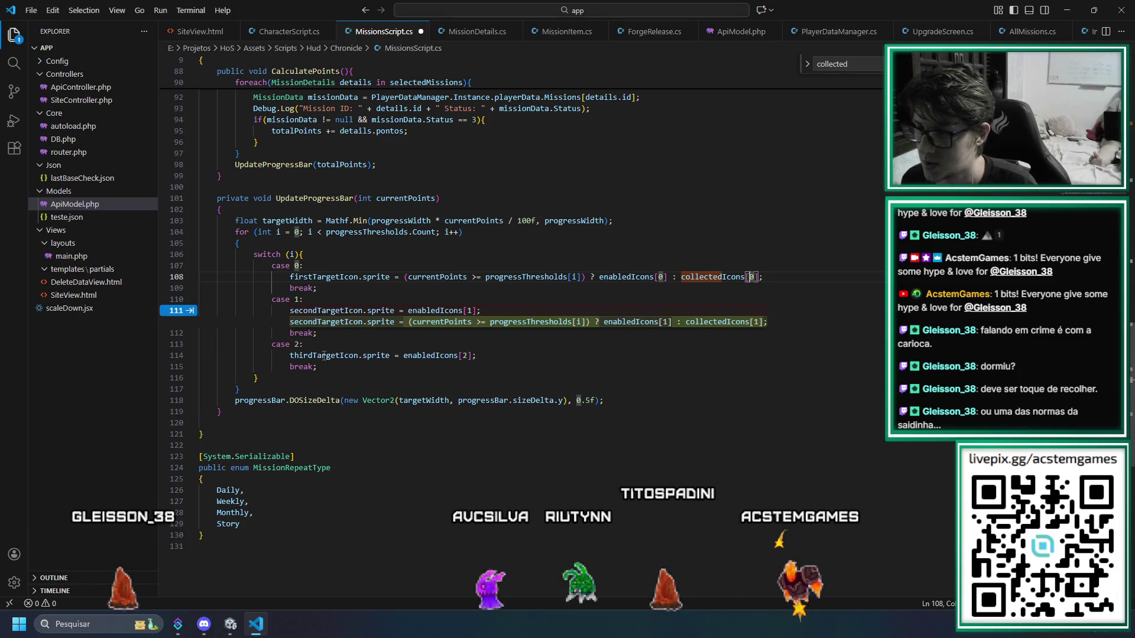
pyautogui.write('disabledIcons')
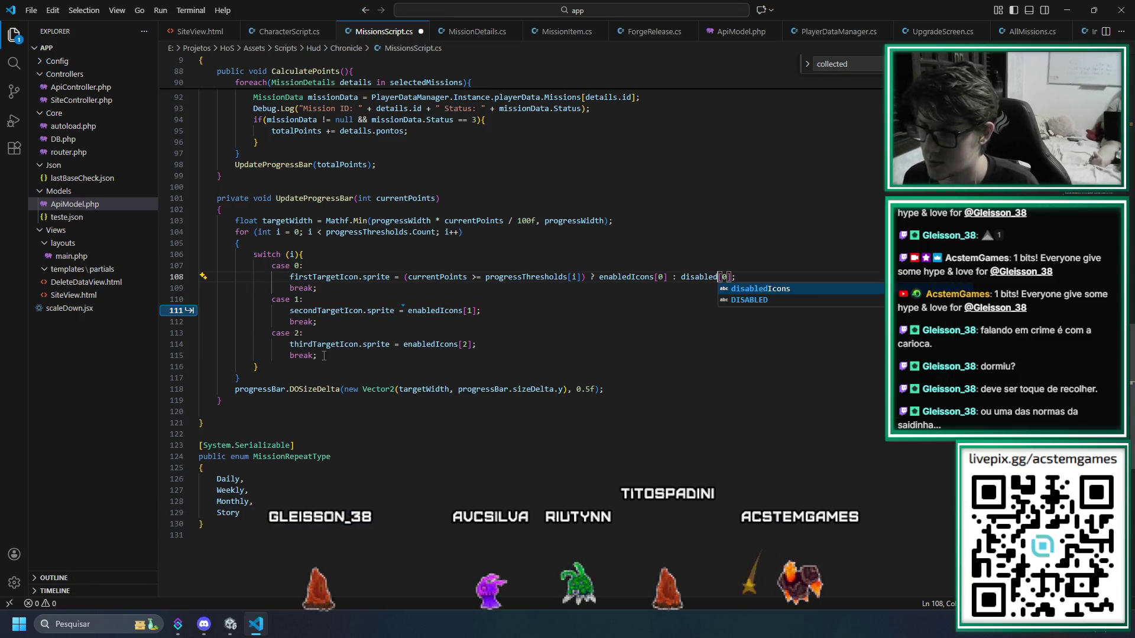
pyautogui.press('End')
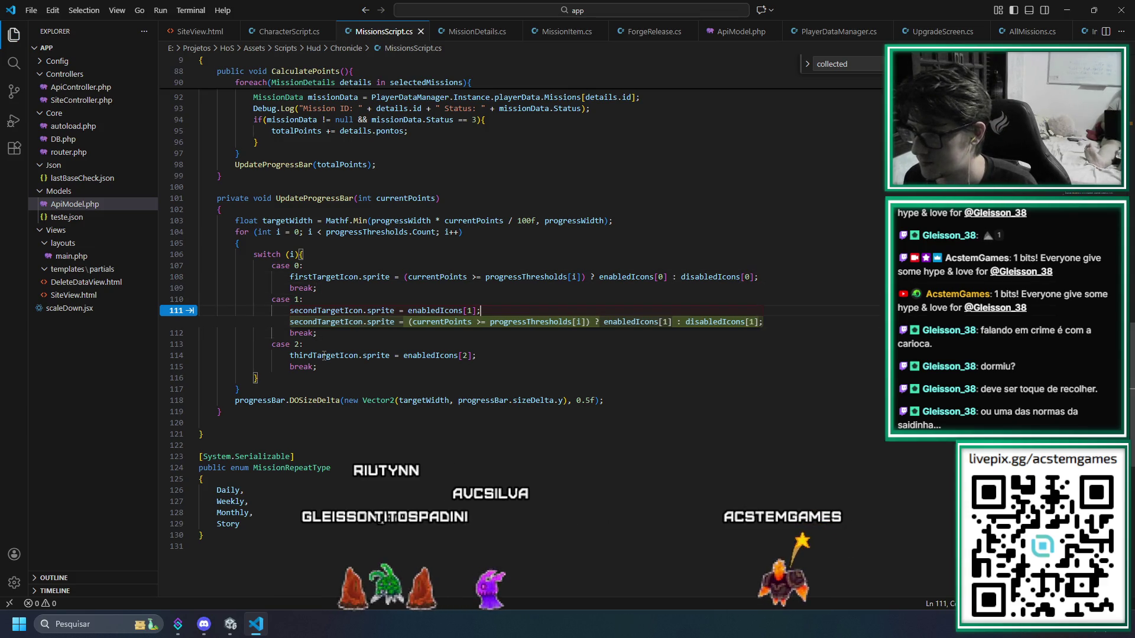
pyautogui.press('Tab')
pyautogui.press('Tab')
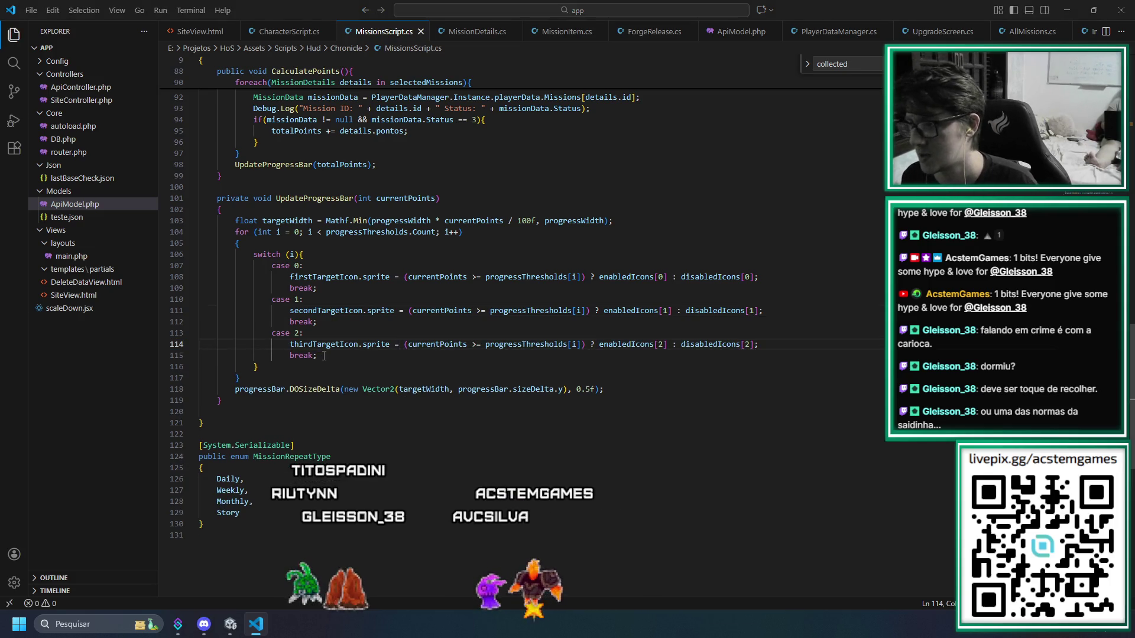
pyautogui.hotkey('alt', 'Tab')
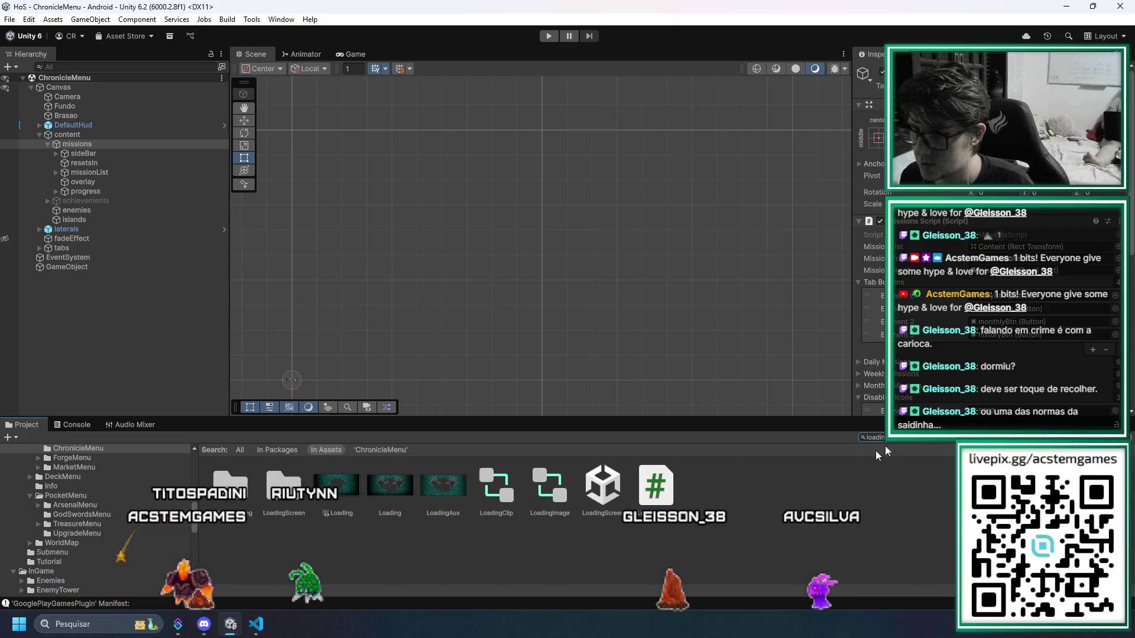
# Expand missionList, progress and firstTargetAmount in the Hierarchy and select its shining image
pyautogui.scroll(-5, 915, 345)
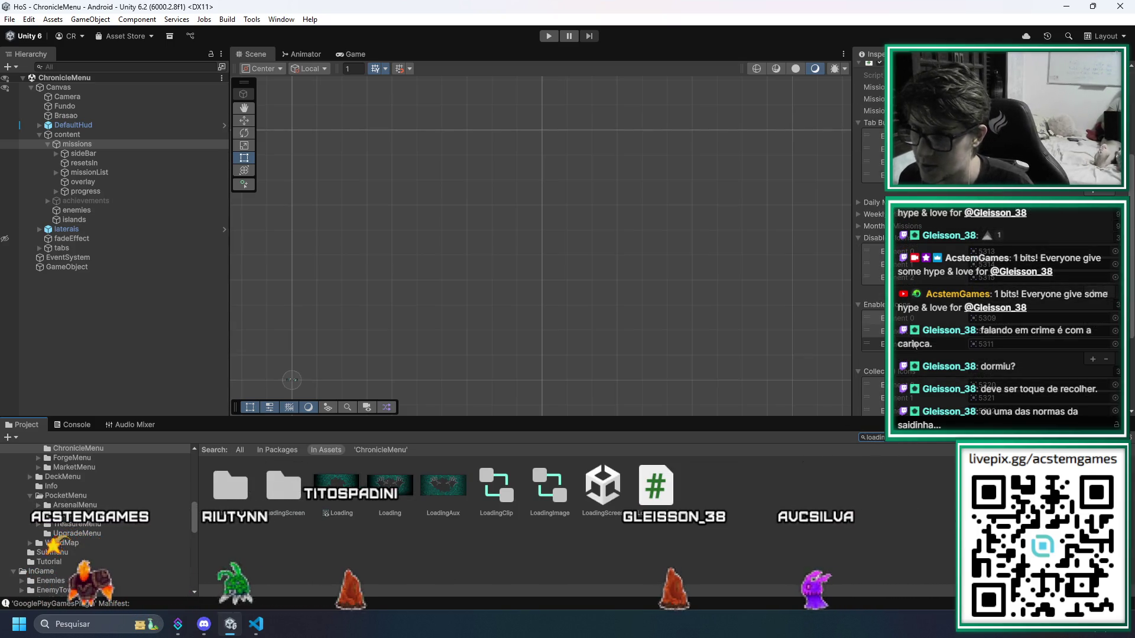
pyautogui.click(62, 174)
pyautogui.click(56, 173)
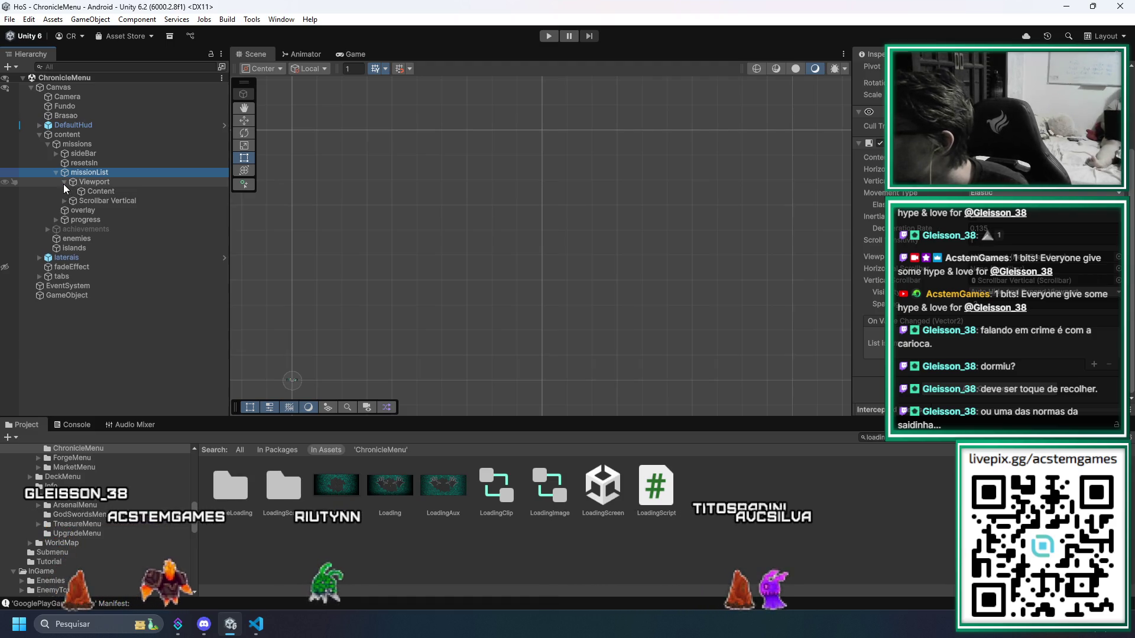
pyautogui.click(58, 211)
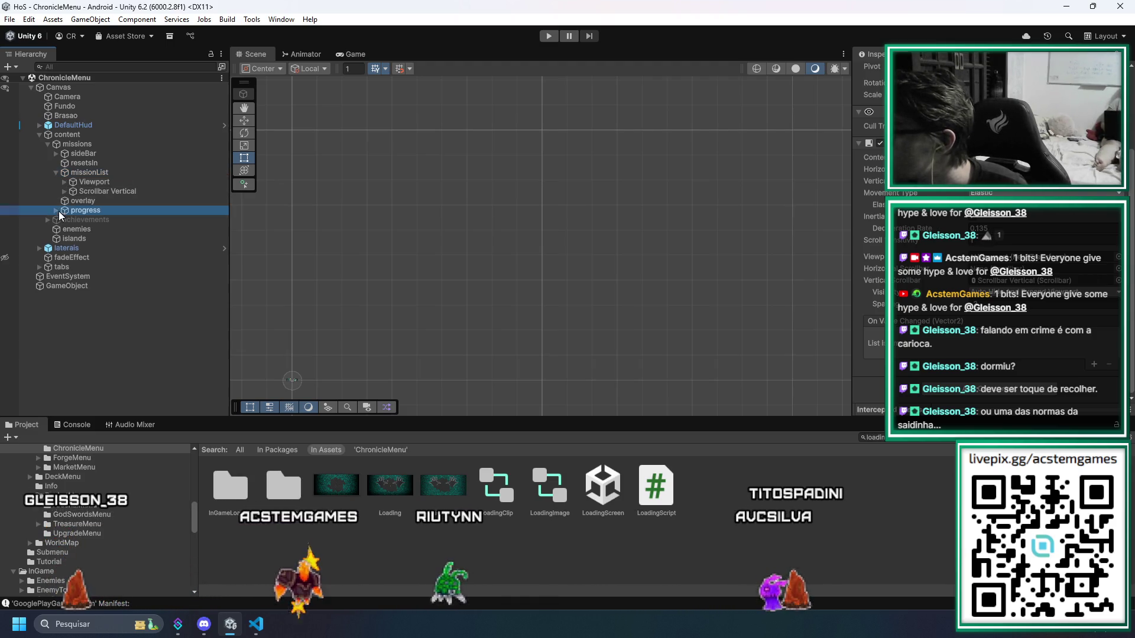
pyautogui.click(56, 212)
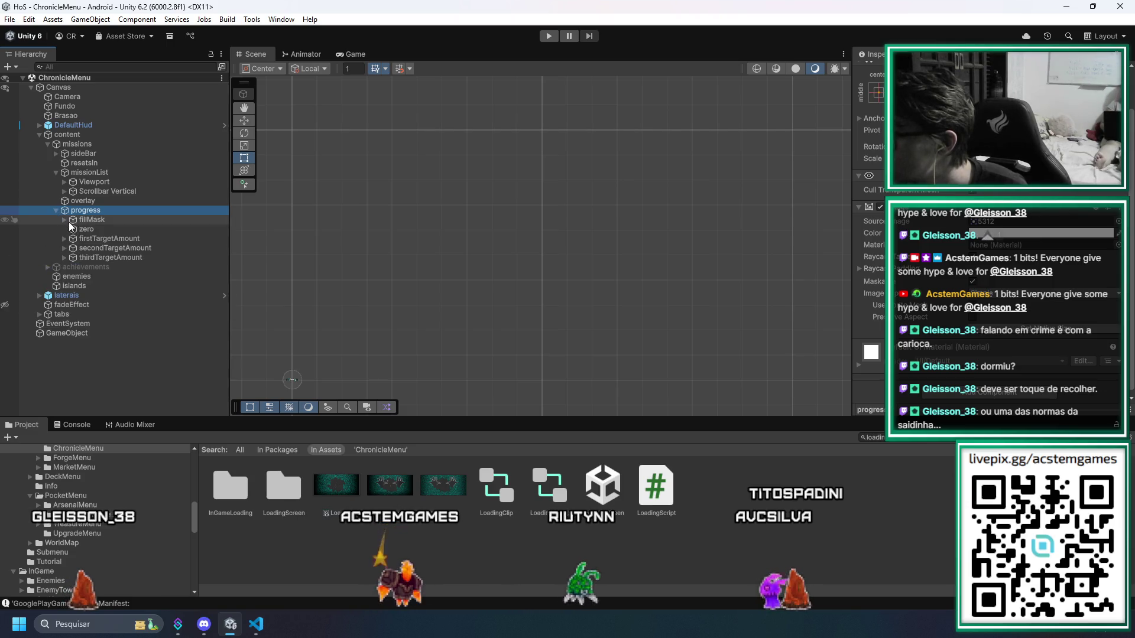
pyautogui.click(65, 239)
pyautogui.click(97, 249)
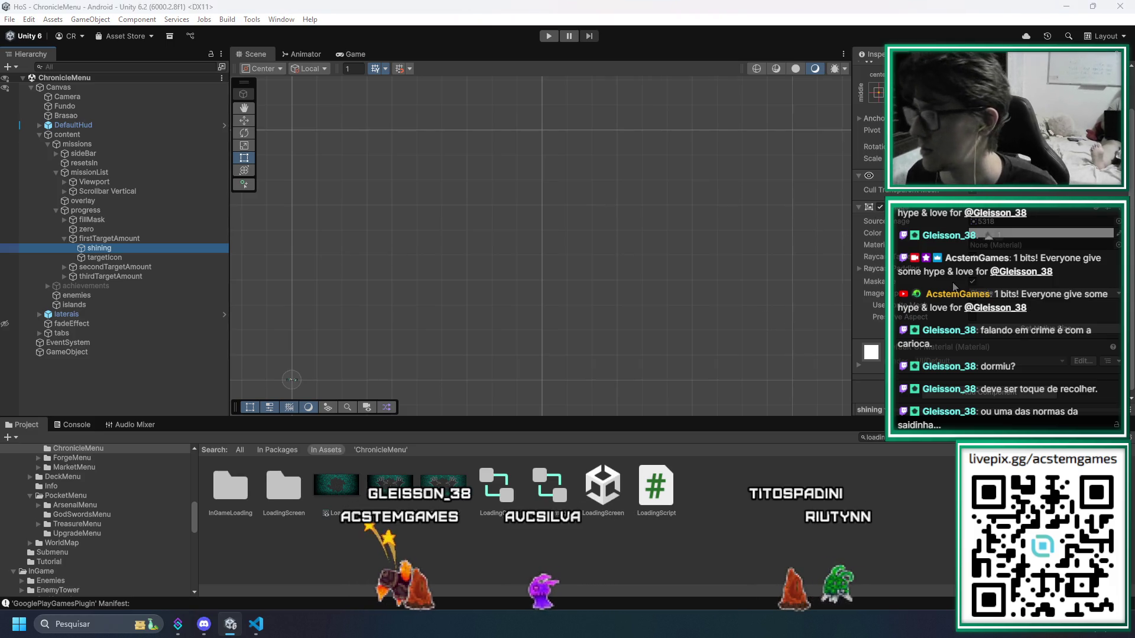
# Compare the shining and targetIcon objects with the script, then scroll up to its field declarations
pyautogui.hotkey('alt', 'Tab')
pyautogui.hotkey('alt', 'Tab')
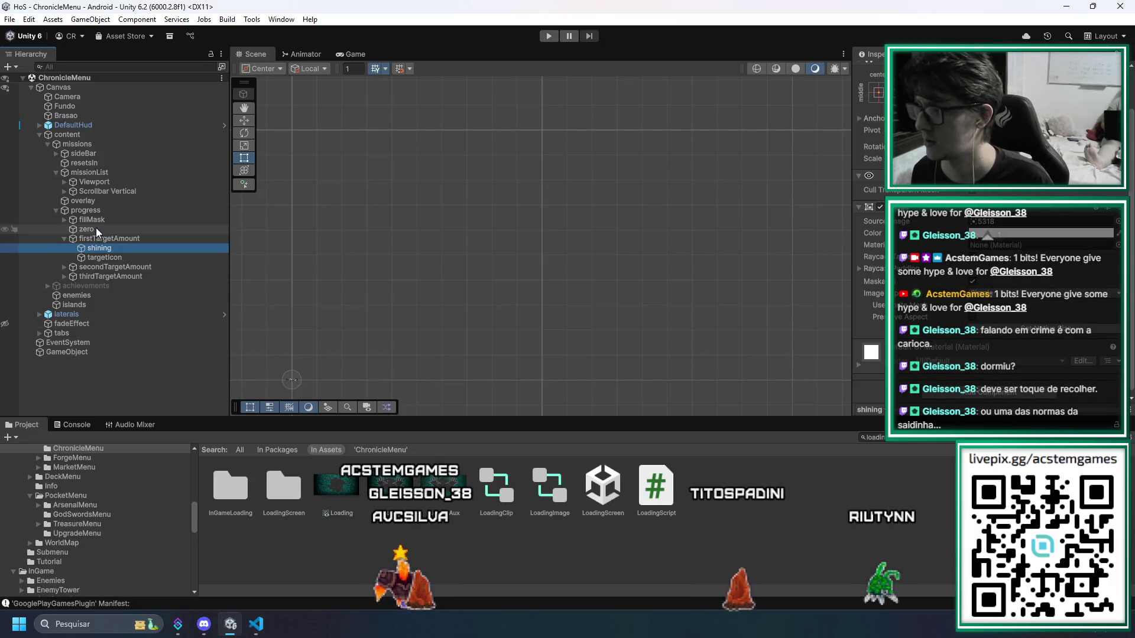
pyautogui.click(98, 237)
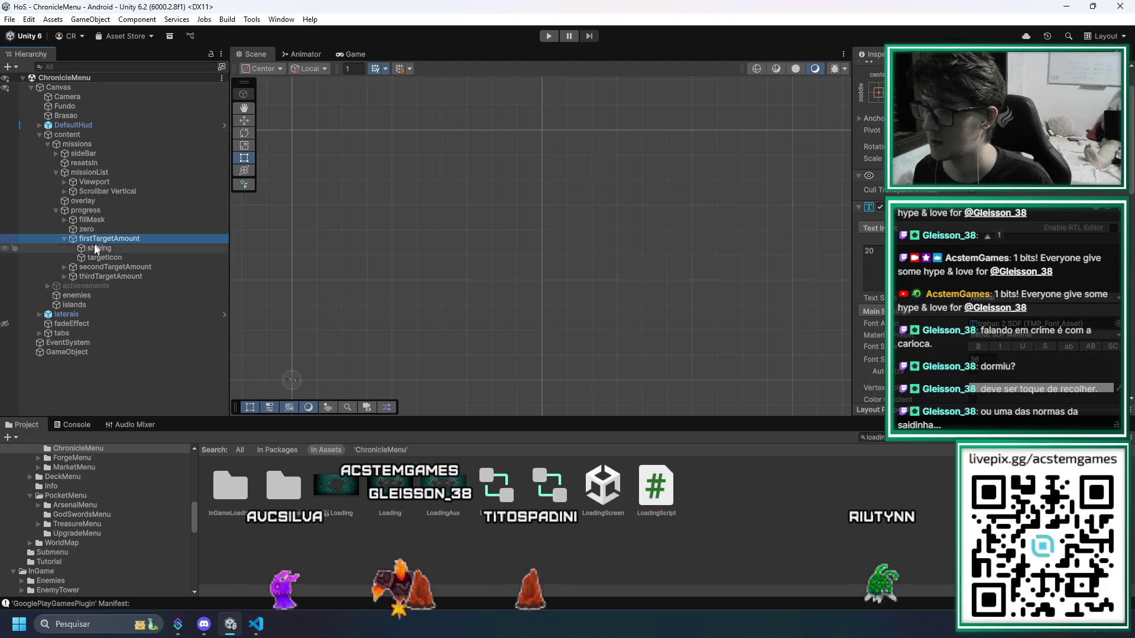
pyautogui.click(86, 248)
pyautogui.hotkey('alt', 'Tab')
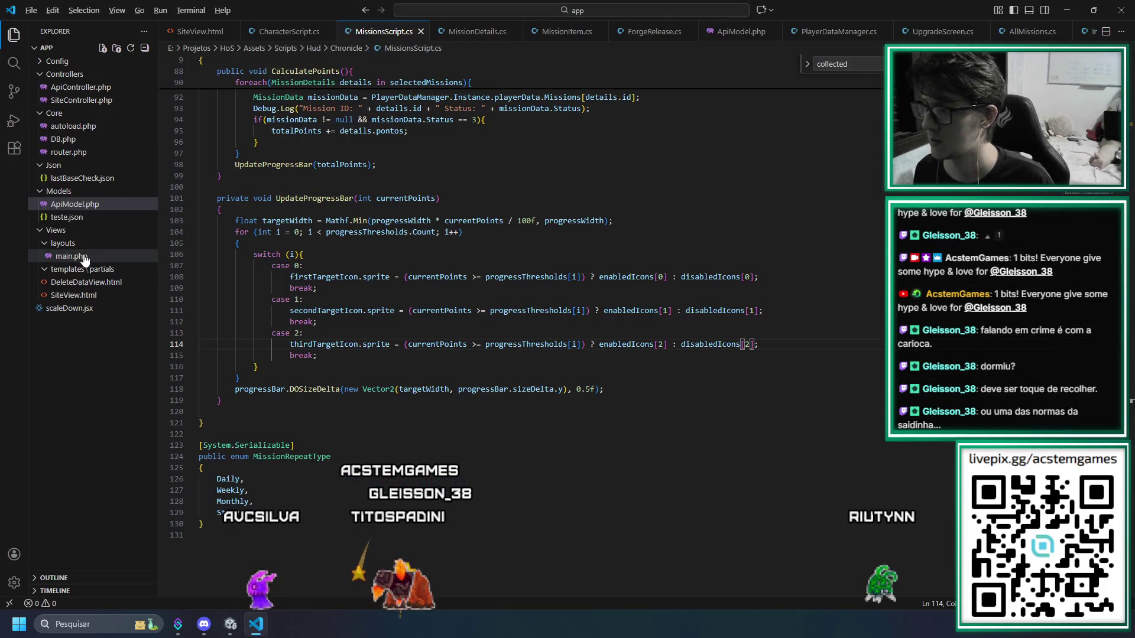
pyautogui.hotkey('alt', 'Tab')
pyautogui.click(102, 257)
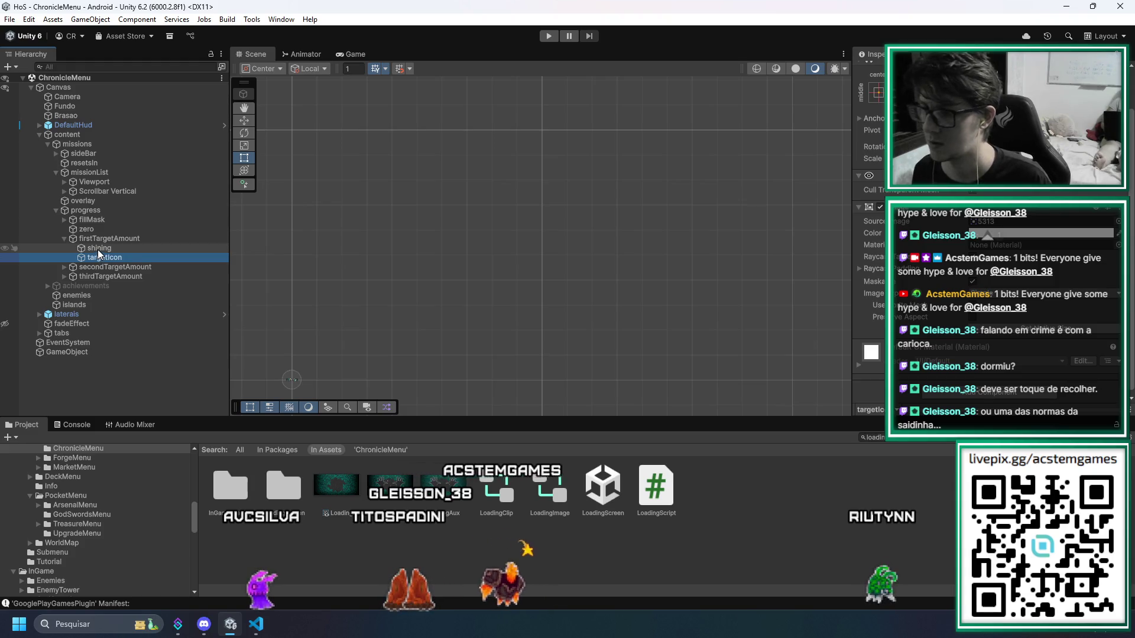
pyautogui.hotkey('alt', 'Tab')
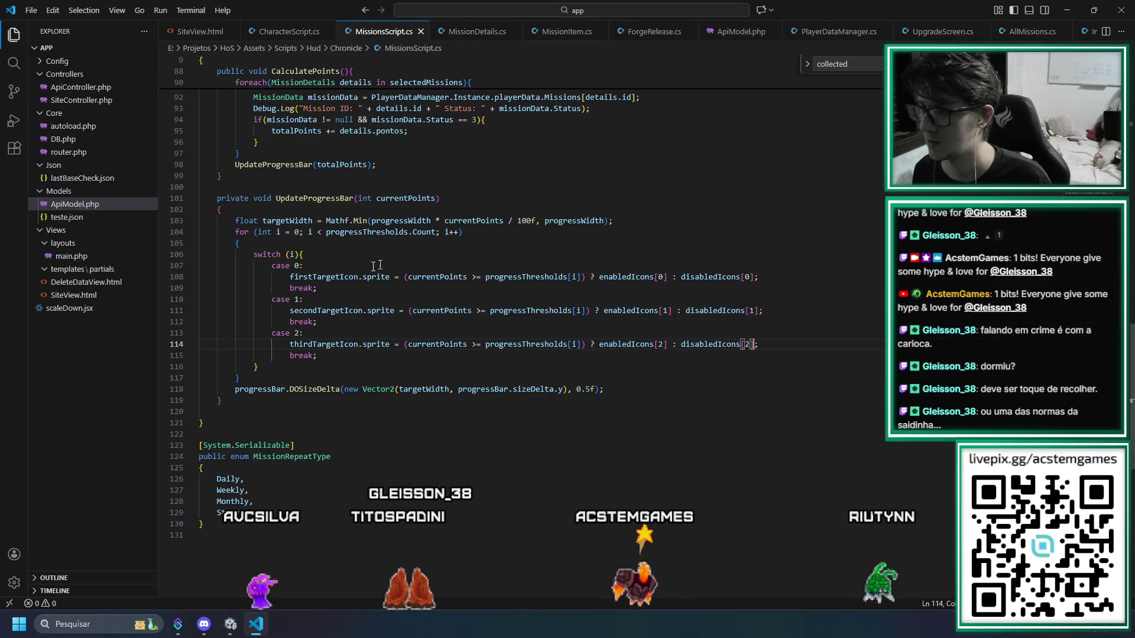
pyautogui.scroll(8, 337, 277)
pyautogui.hotkey('alt', 'Tab')
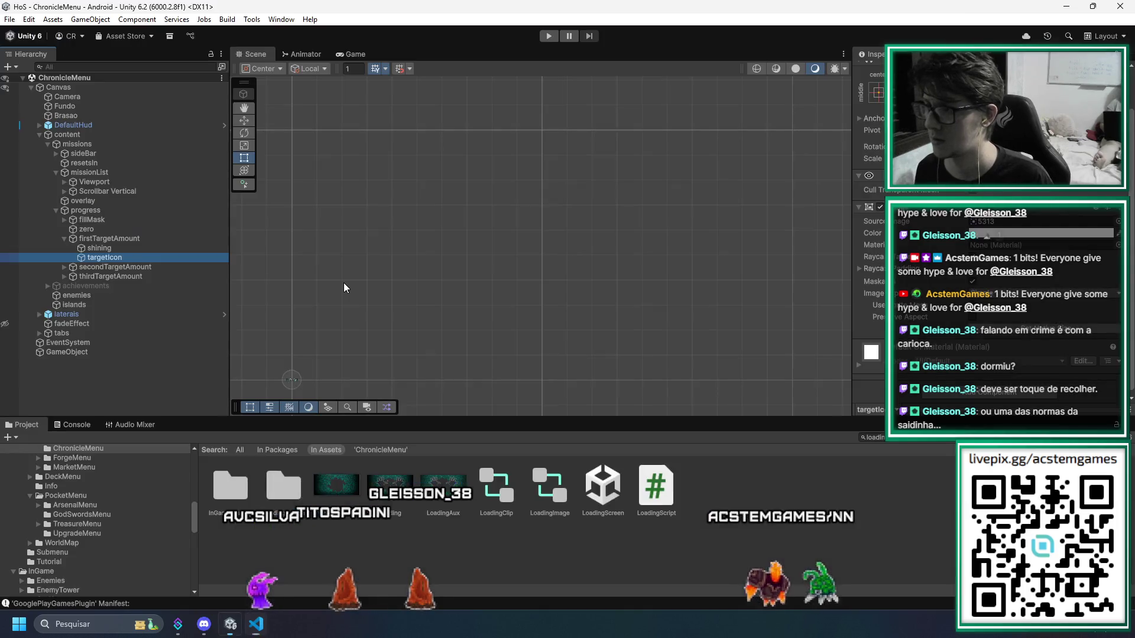
pyautogui.hotkey('alt', 'Tab')
pyautogui.scroll(10, 347, 284)
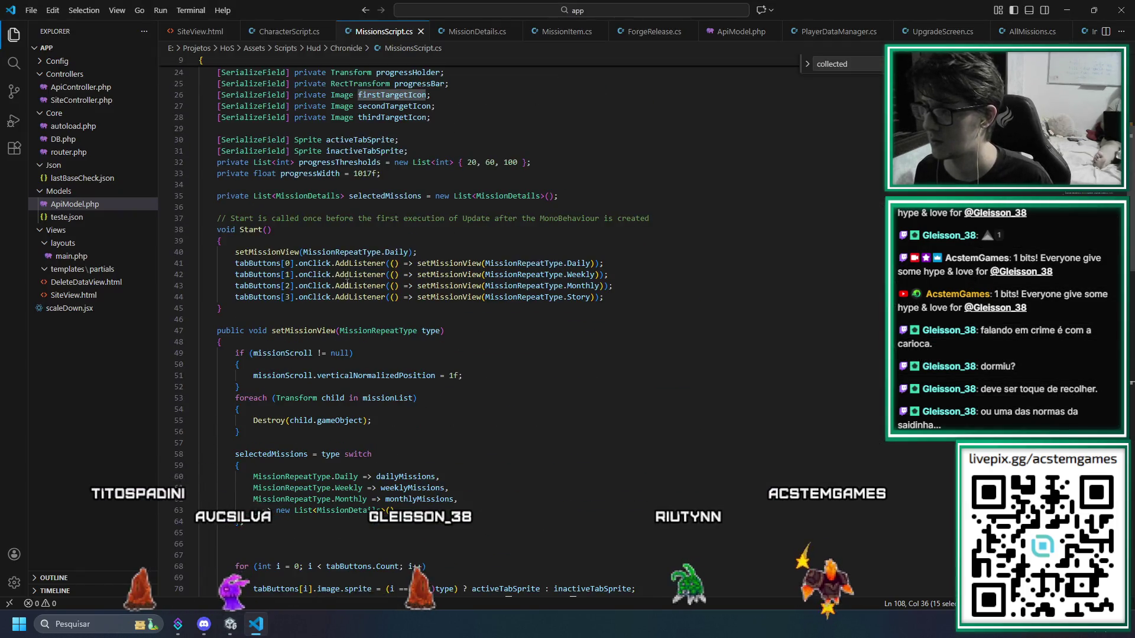
# Add '[SerializeField] private Image firstTargetShining;' below thirdTargetIcon and accept a suggested secondTargetShining field
pyautogui.click(444, 270)
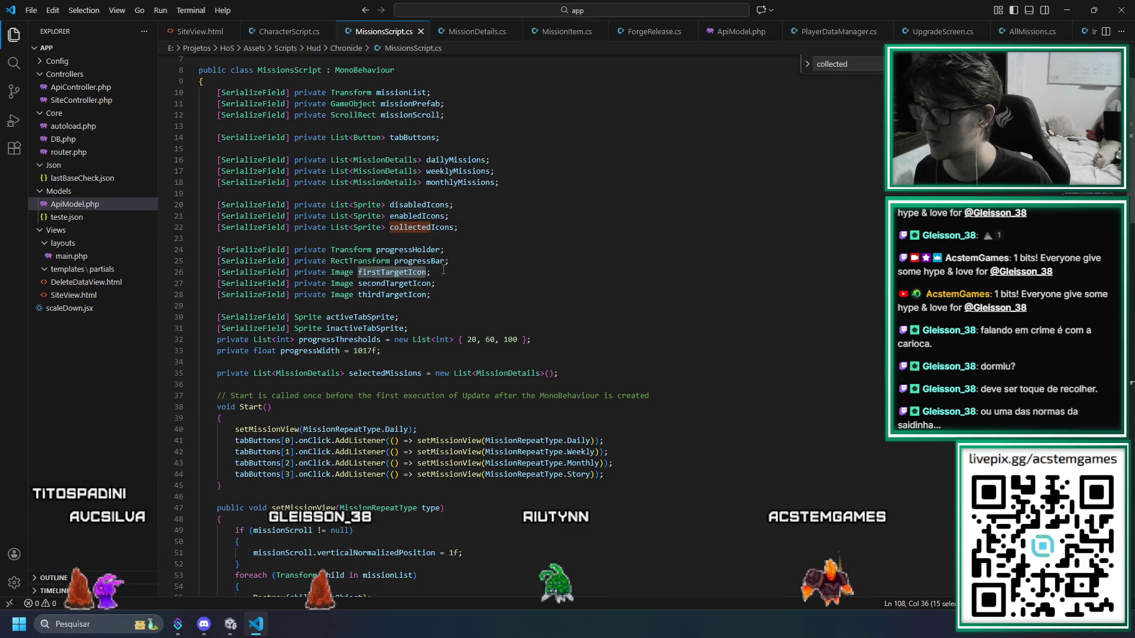
pyautogui.click(440, 295)
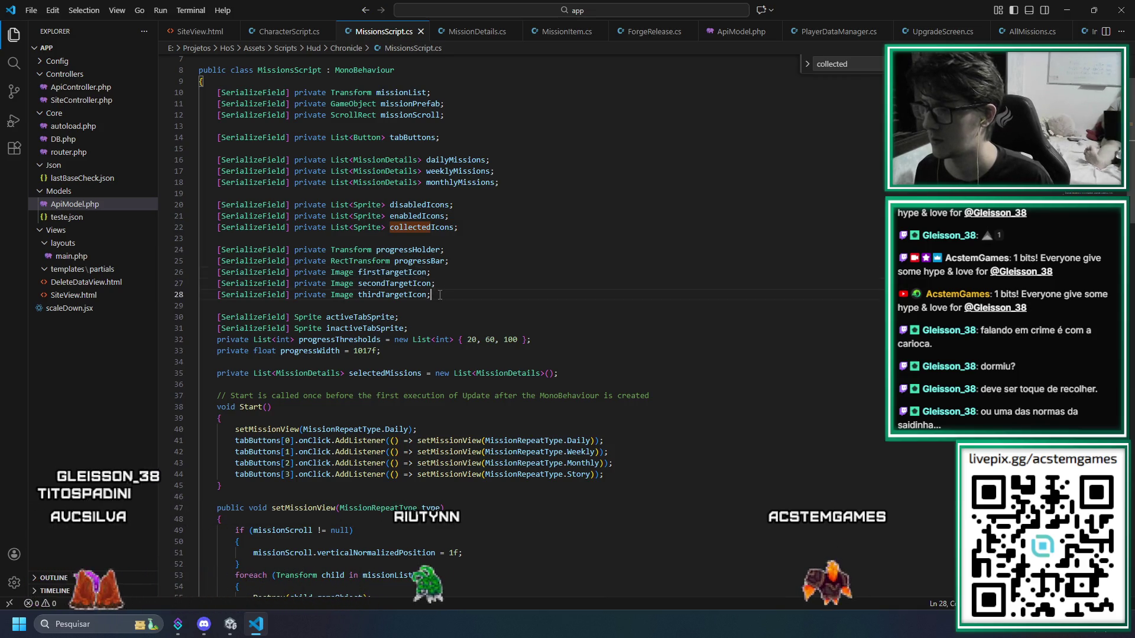
pyautogui.press('Return')
pyautogui.write('[Se')
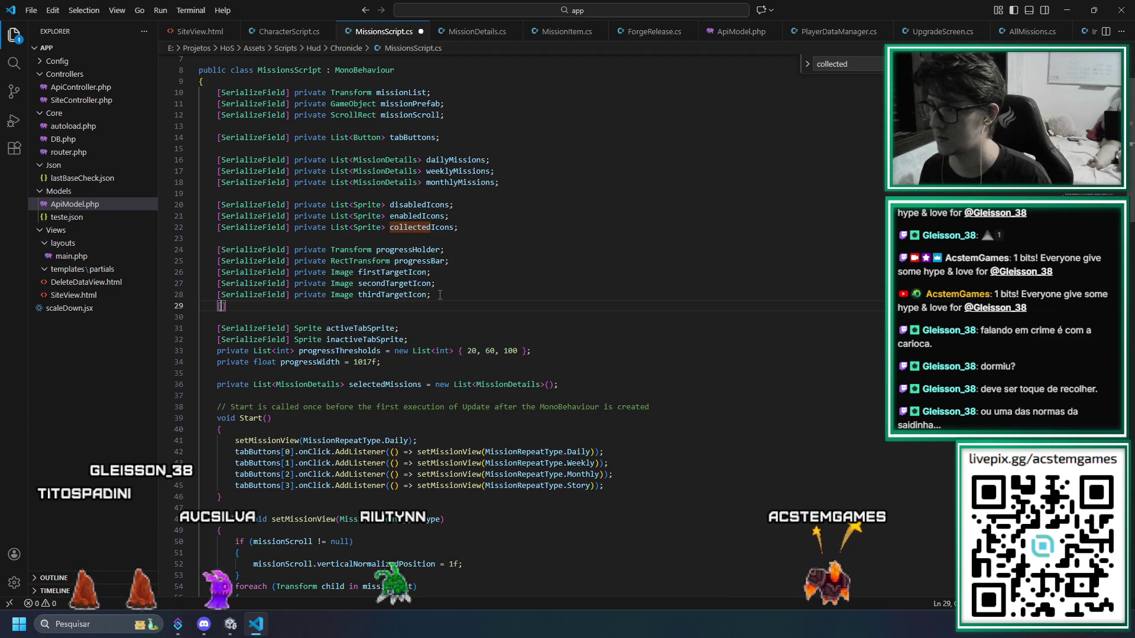
pyautogui.write('rializeField')
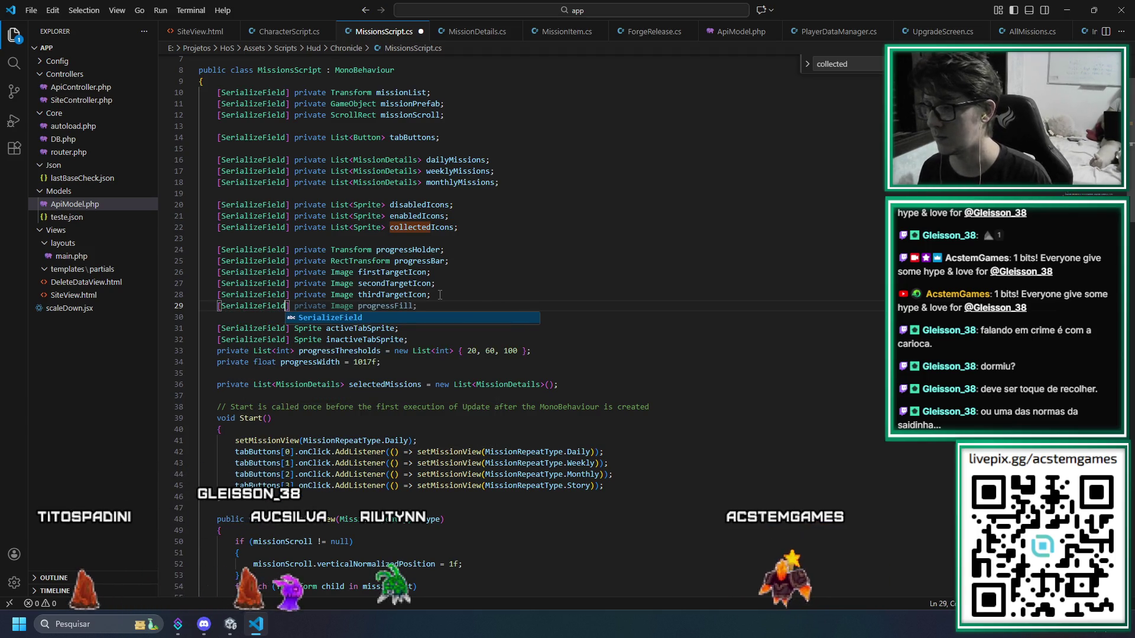
pyautogui.write('] private I')
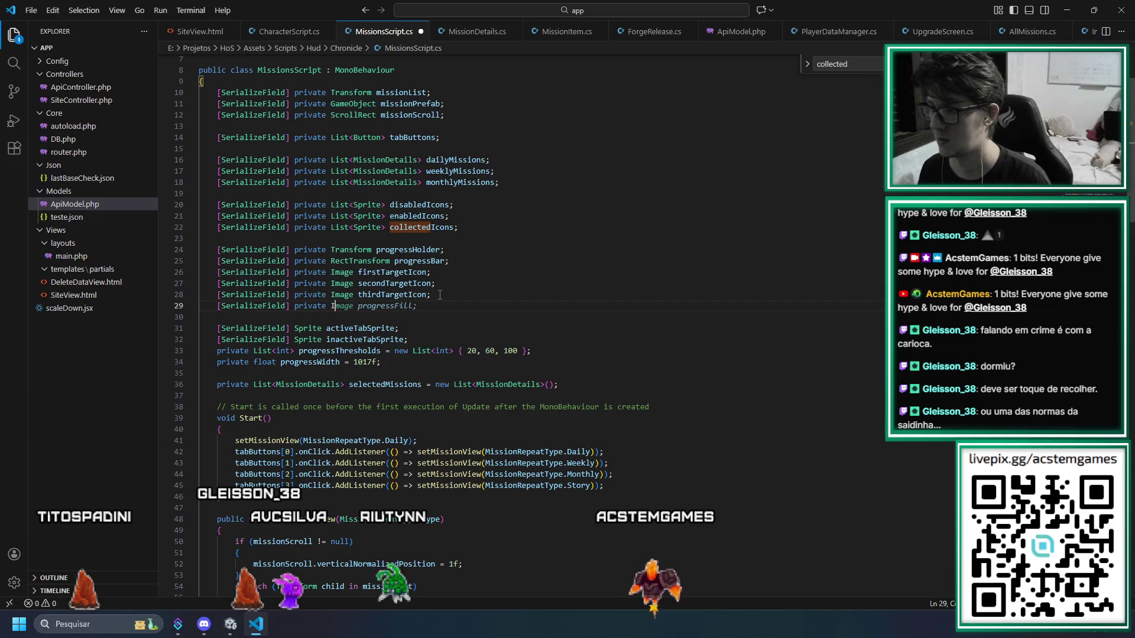
pyautogui.write('mage first')
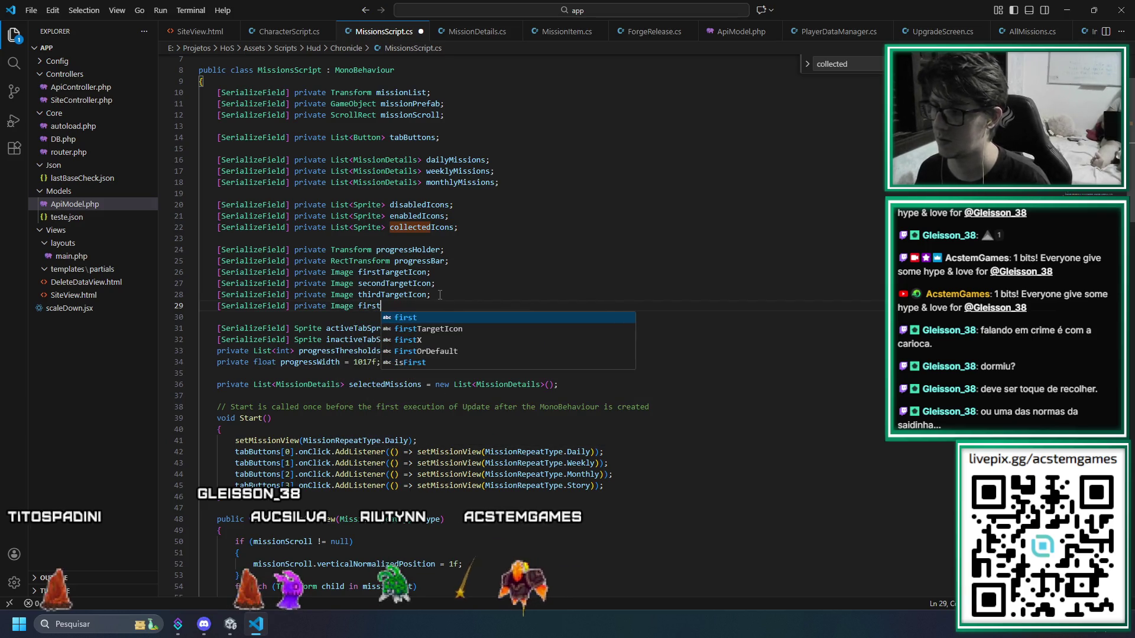
pyautogui.write('TargetShinin')
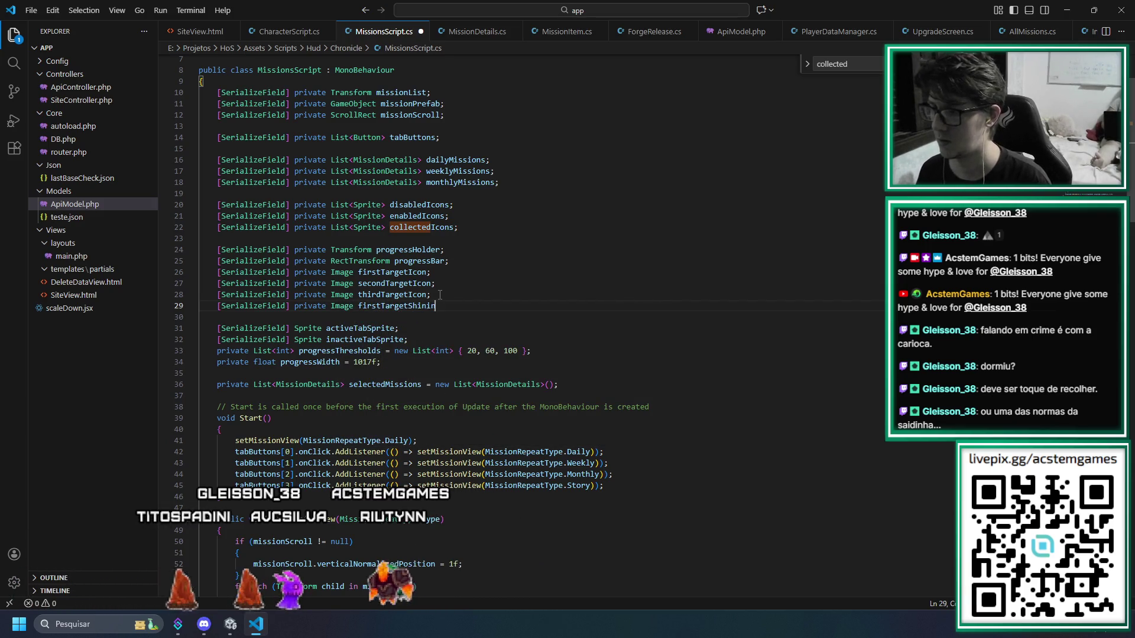
pyautogui.write('g;')
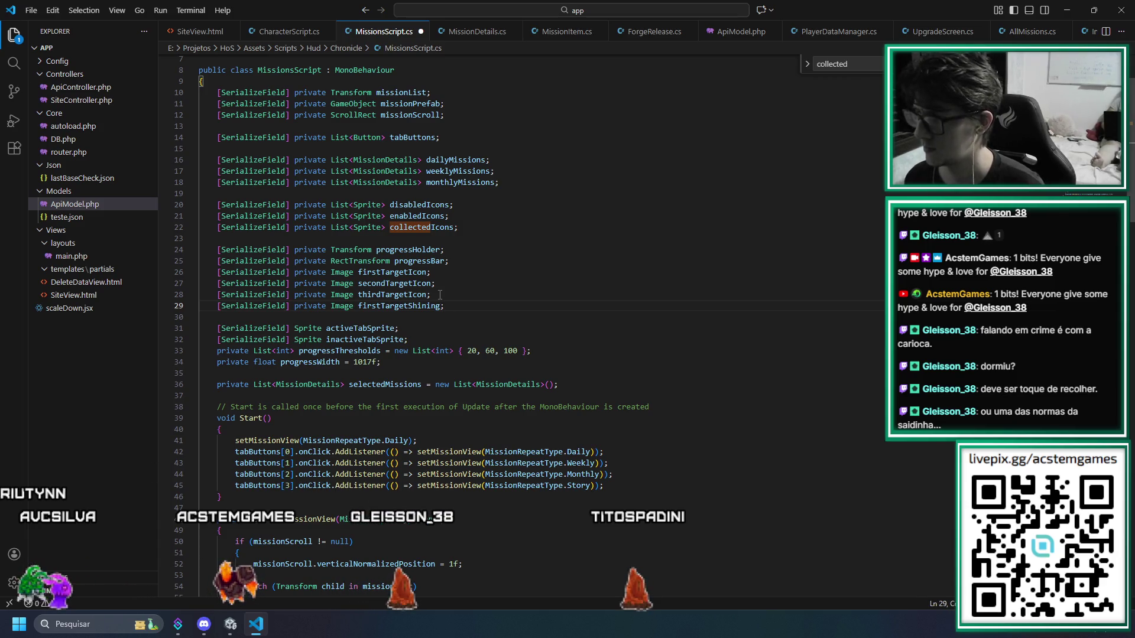
pyautogui.press('Return')
pyautogui.press('End')
pyautogui.press('Return')
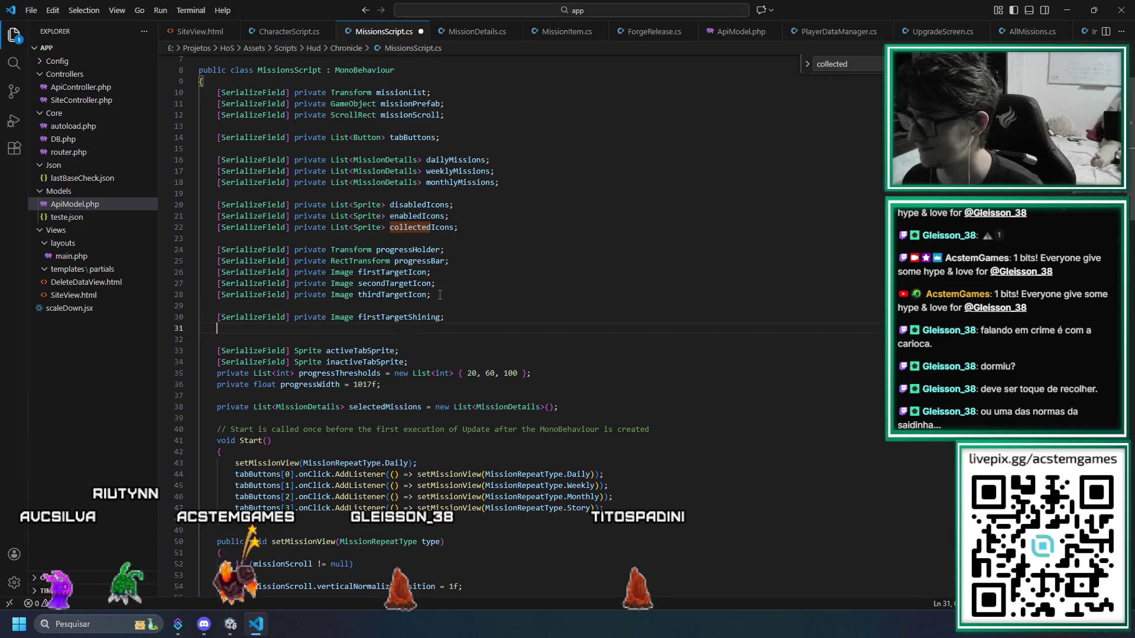
pyautogui.press('Tab')
pyautogui.press('Return')
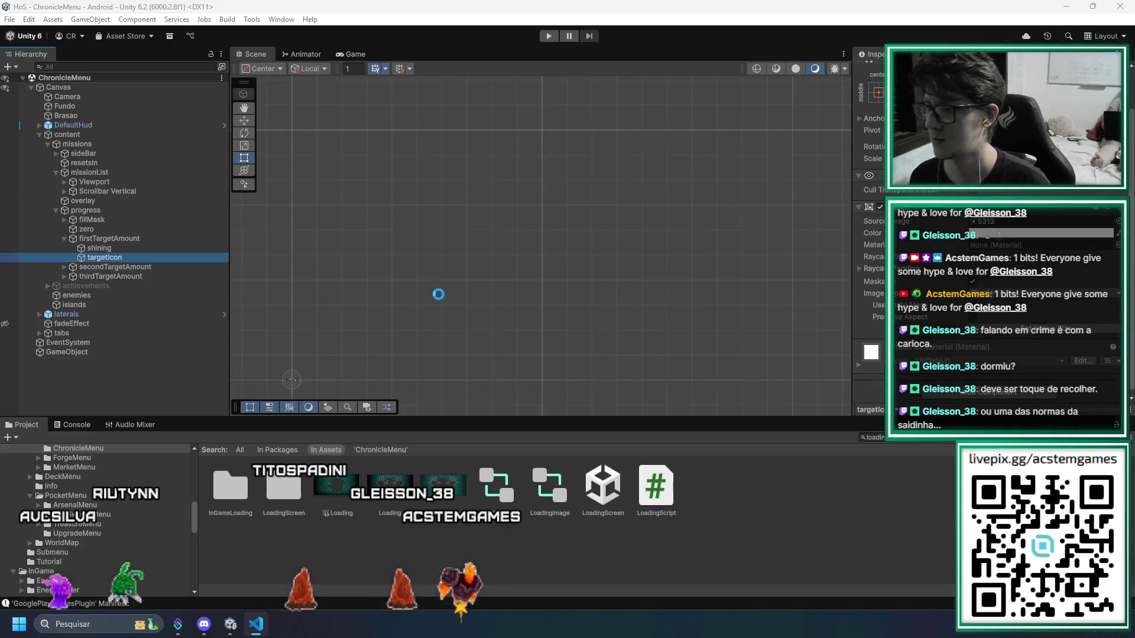
# Select the missions object and expand, then collapse, its Daily Missions list in the Inspector
pyautogui.hotkey('alt', 'Tab')
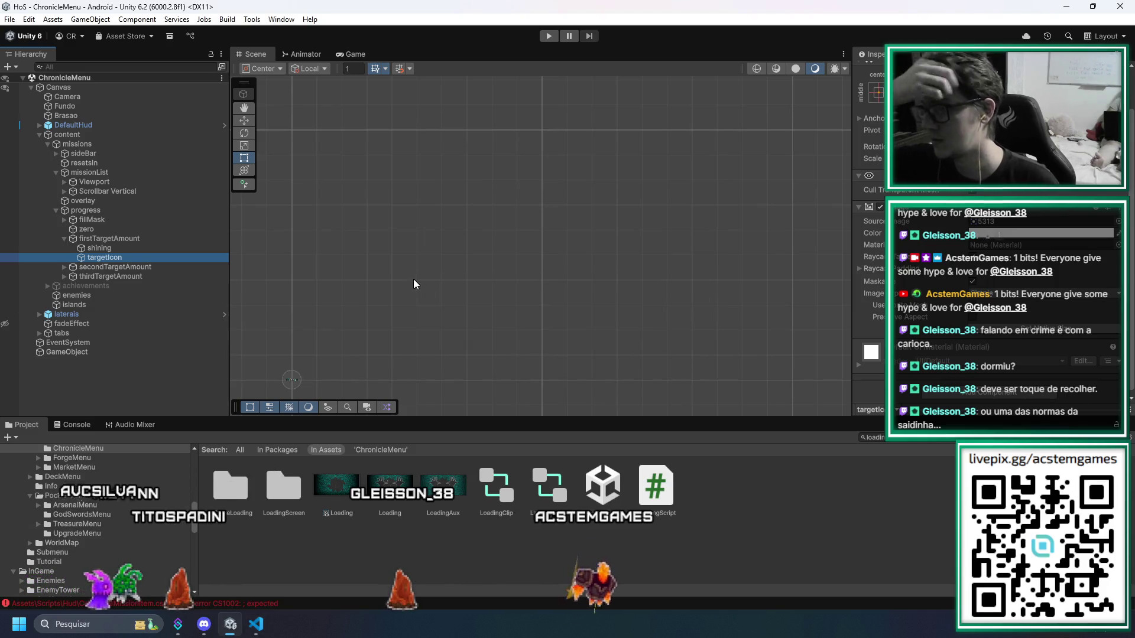
pyautogui.click(79, 145)
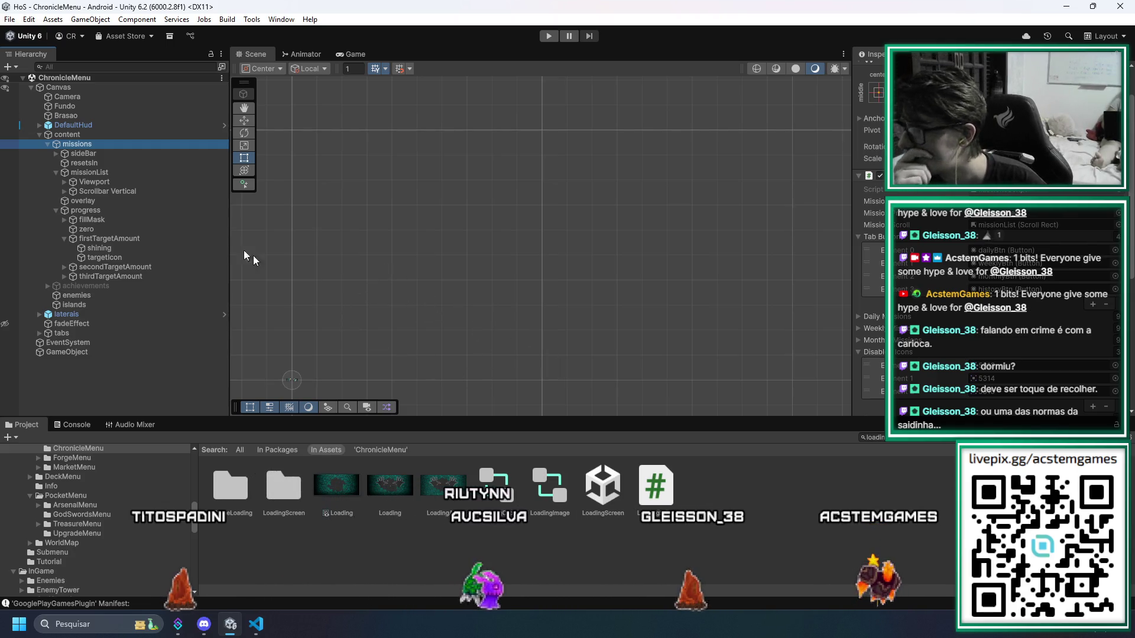
pyautogui.click(905, 322)
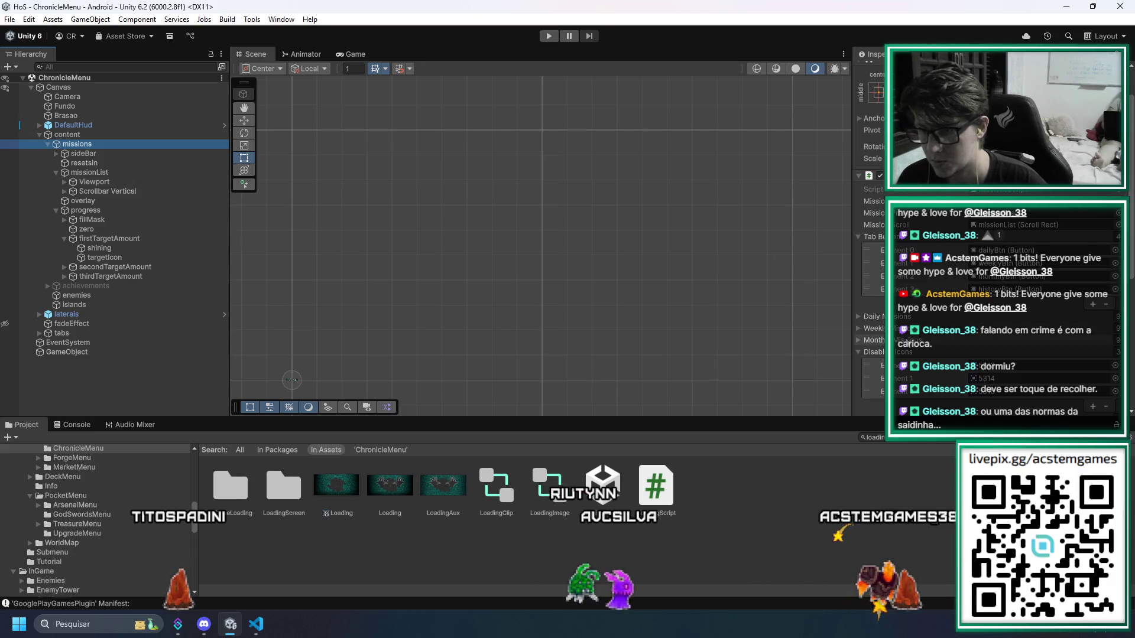
pyautogui.click(905, 322)
pyautogui.scroll(-3, 904, 322)
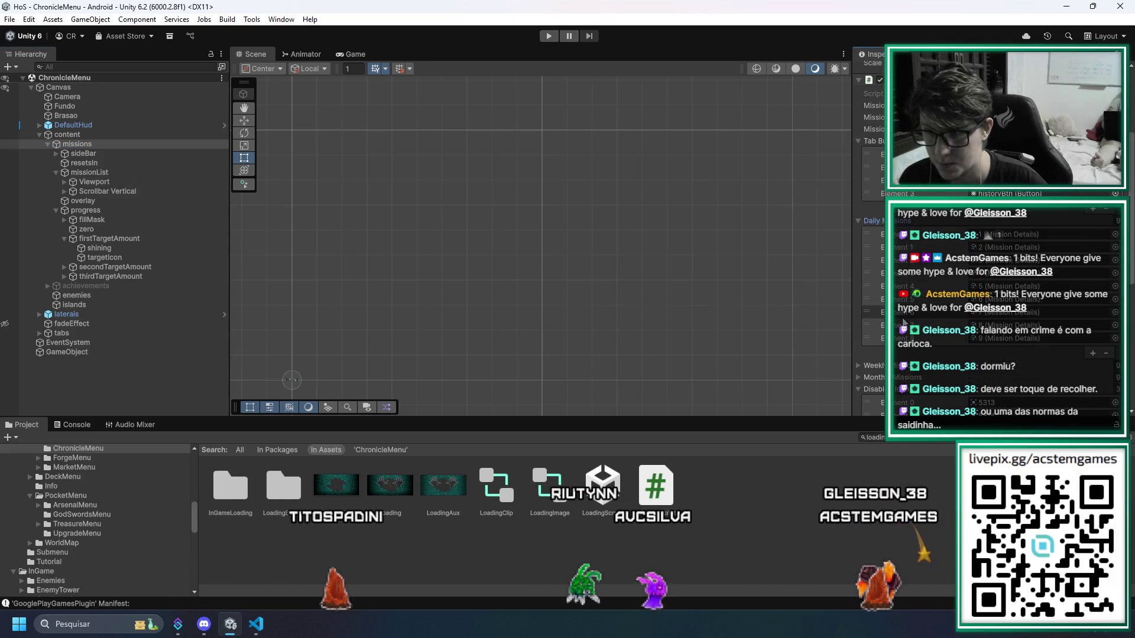
pyautogui.click(882, 223)
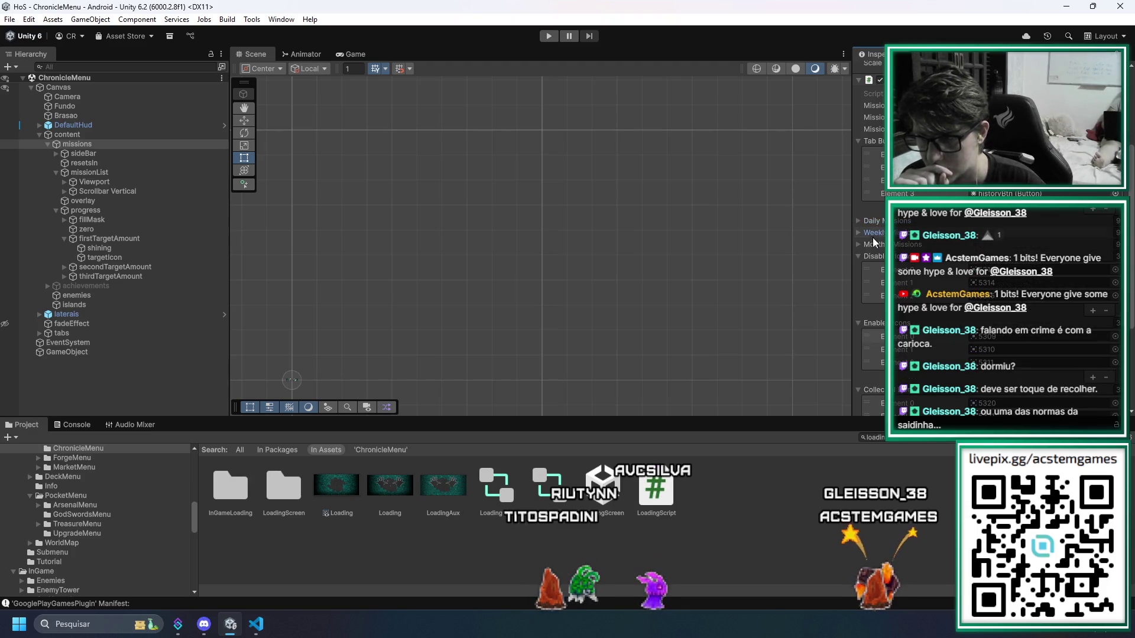
# Collapse the Enabled icons and Tab Buttons lists, then open the Console's first compile error
pyautogui.scroll(-5, 906, 265)
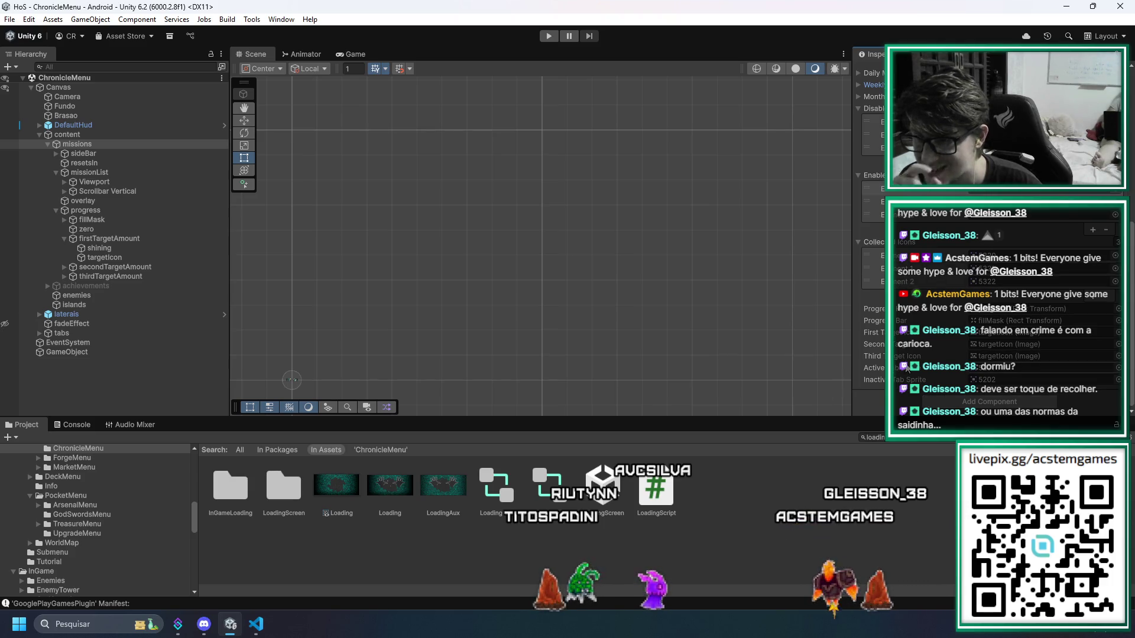
pyautogui.scroll(5, 906, 368)
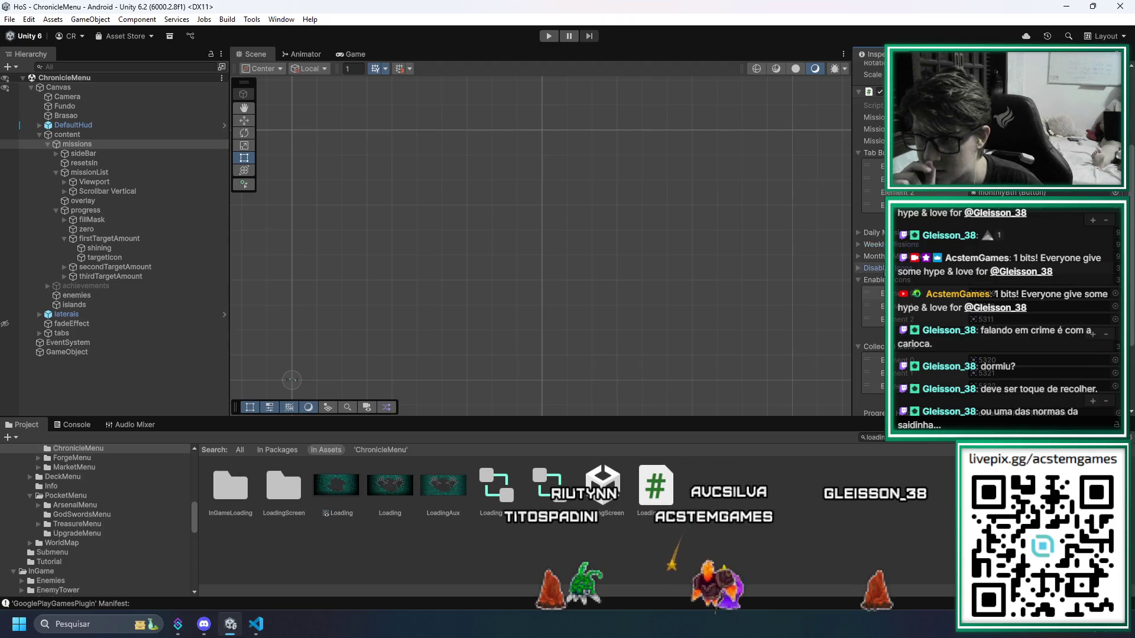
pyautogui.click(882, 282)
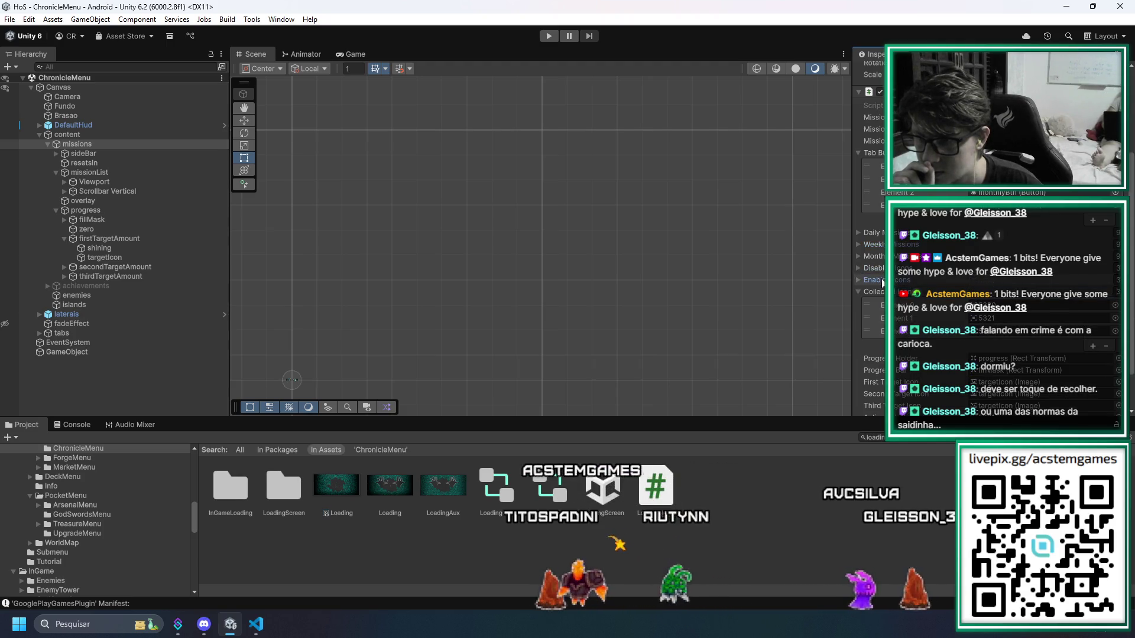
pyautogui.scroll(4, 933, 276)
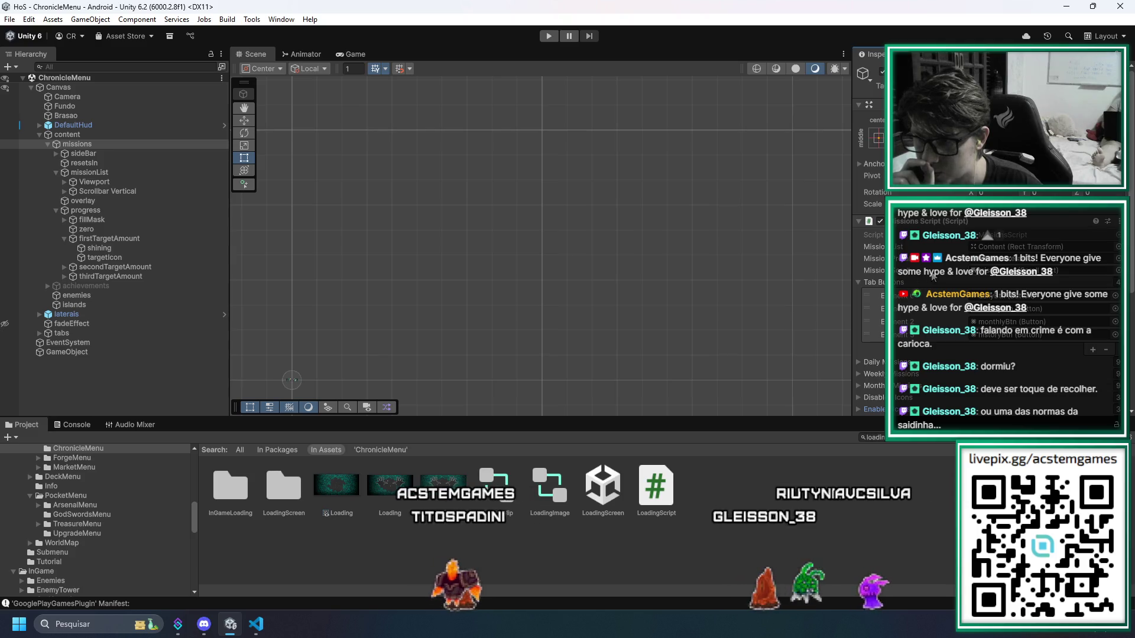
pyautogui.scroll(-5, 935, 279)
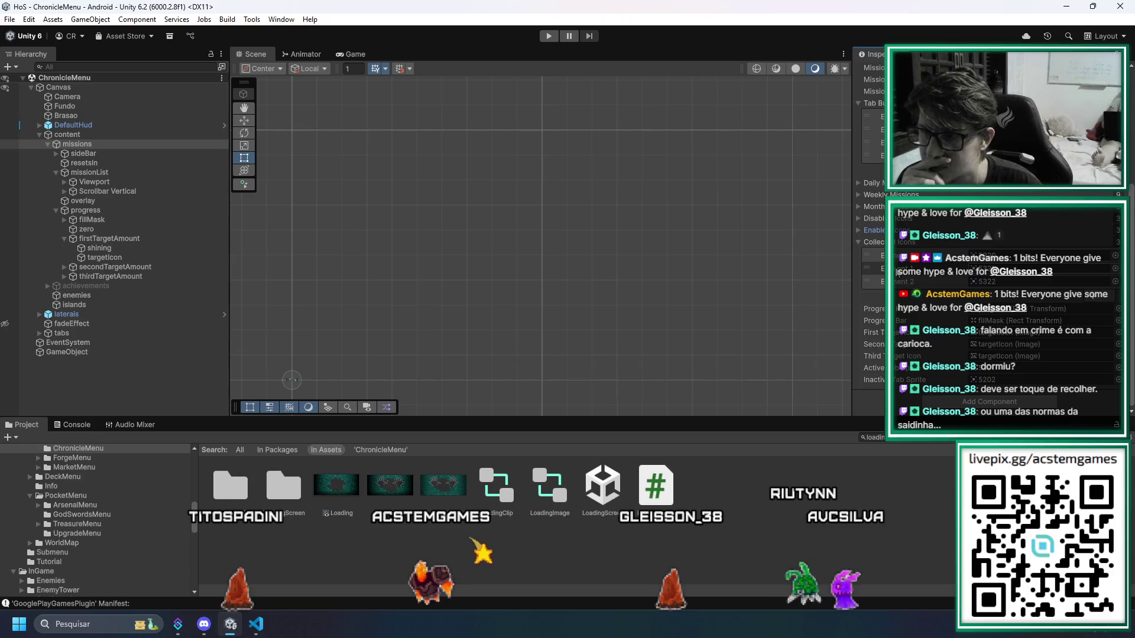
pyautogui.scroll(2, 897, 273)
pyautogui.scroll(-2, 928, 250)
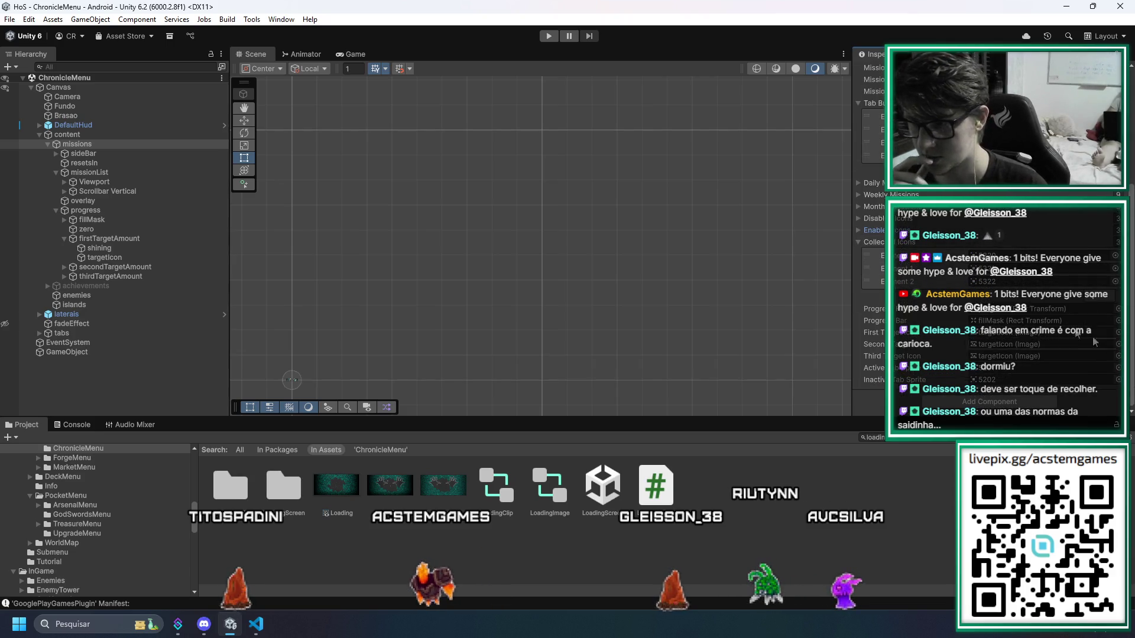
pyautogui.scroll(2, 879, 172)
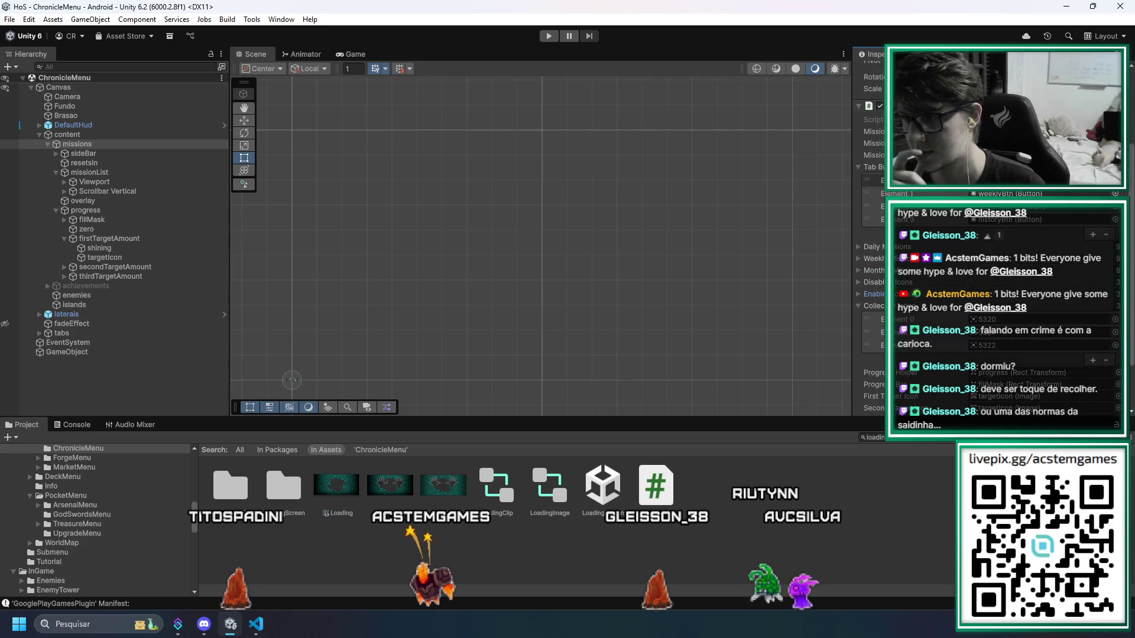
pyautogui.click(869, 171)
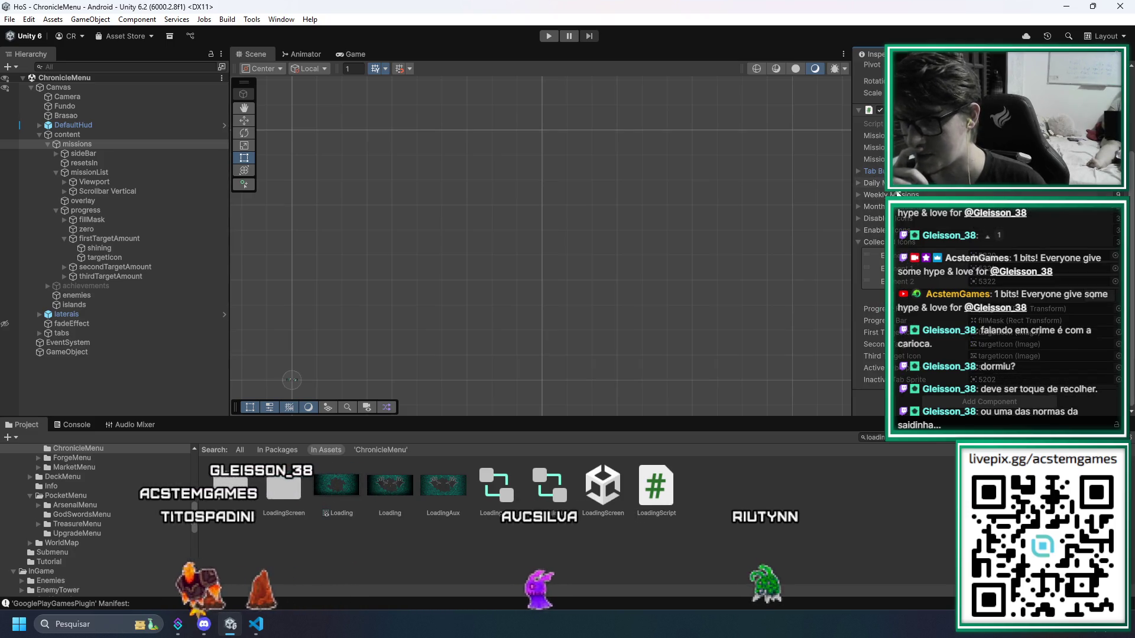
pyautogui.scroll(2, 879, 173)
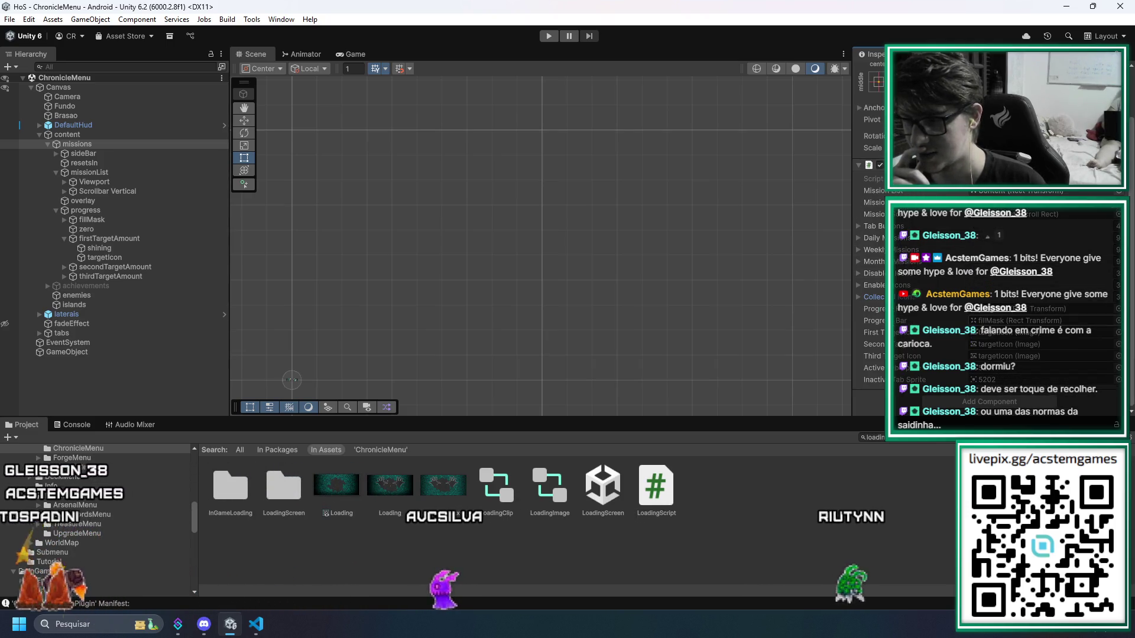
pyautogui.click(57, 429)
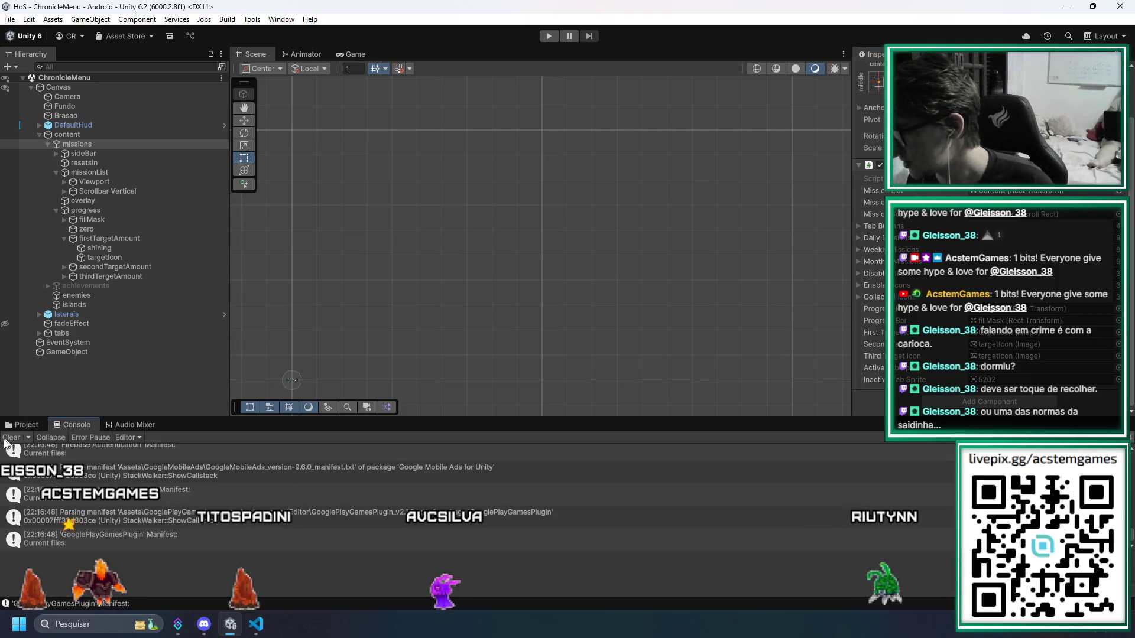
pyautogui.click(435, 459)
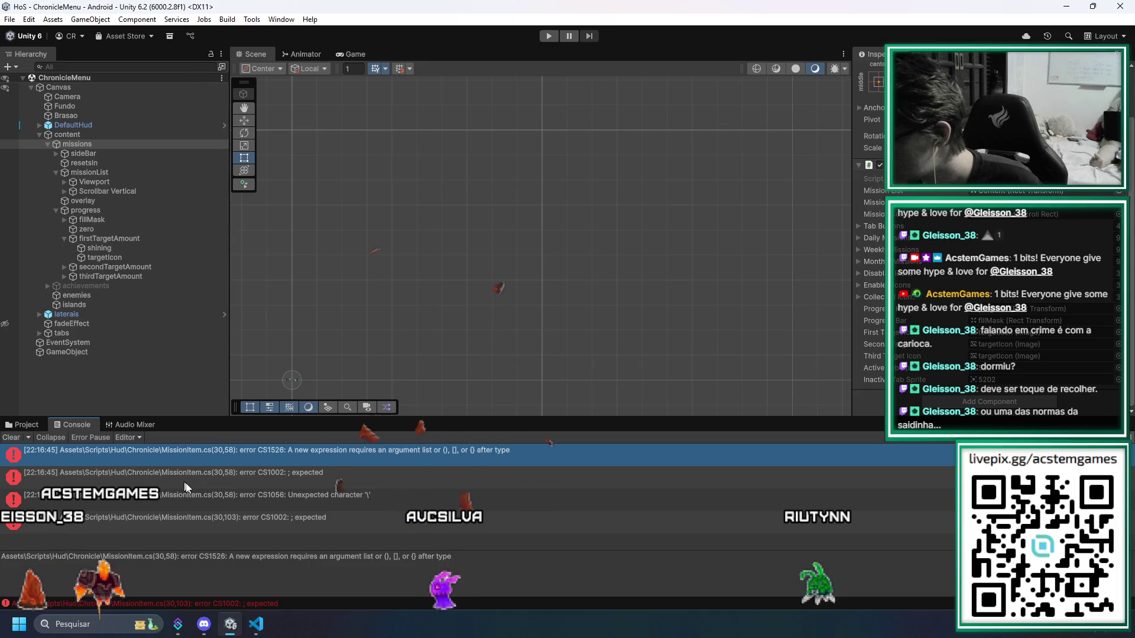
# Locate the firstTargetShining and thirdTargetIcon declarations, checking Unity's errors in between
pyautogui.hotkey('alt', 'Tab')
pyautogui.click(230, 317)
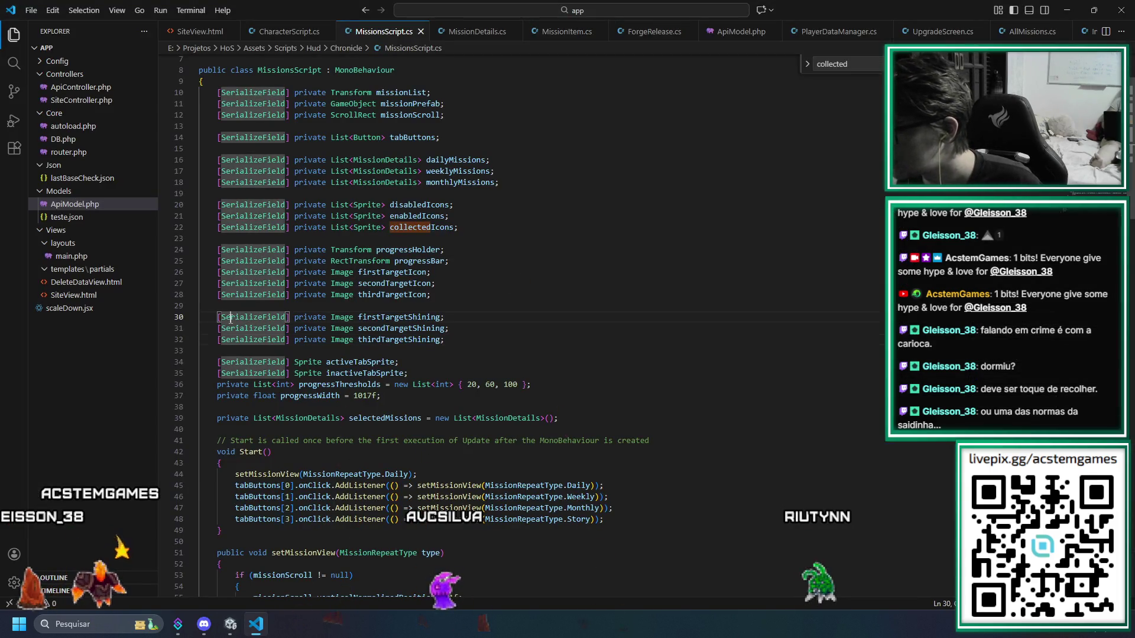
pyautogui.press('End')
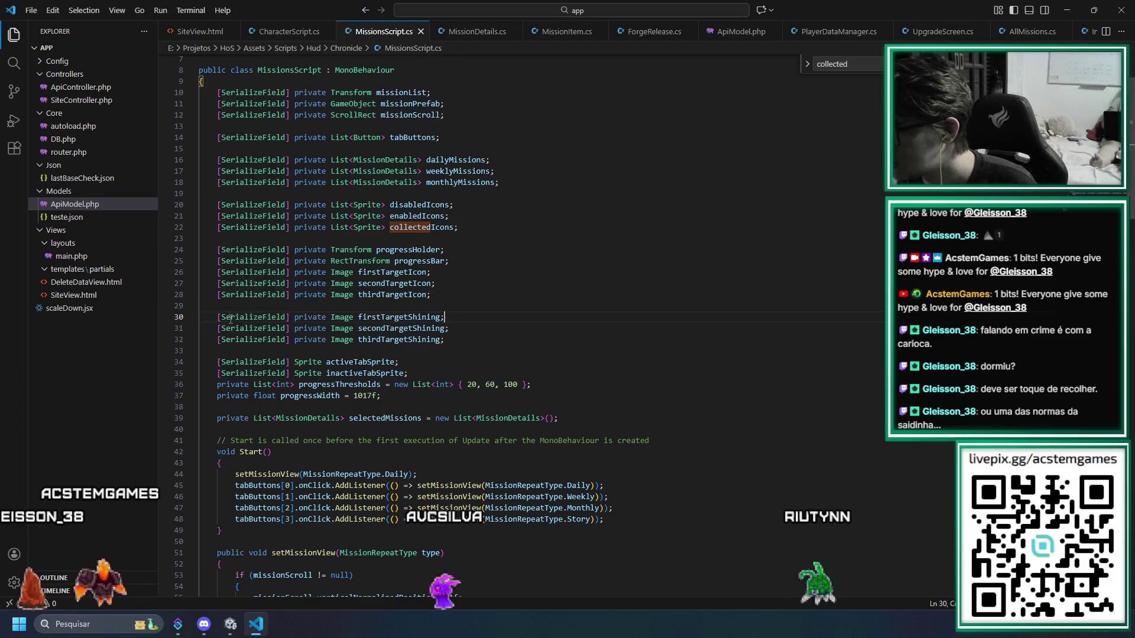
pyautogui.press('Home')
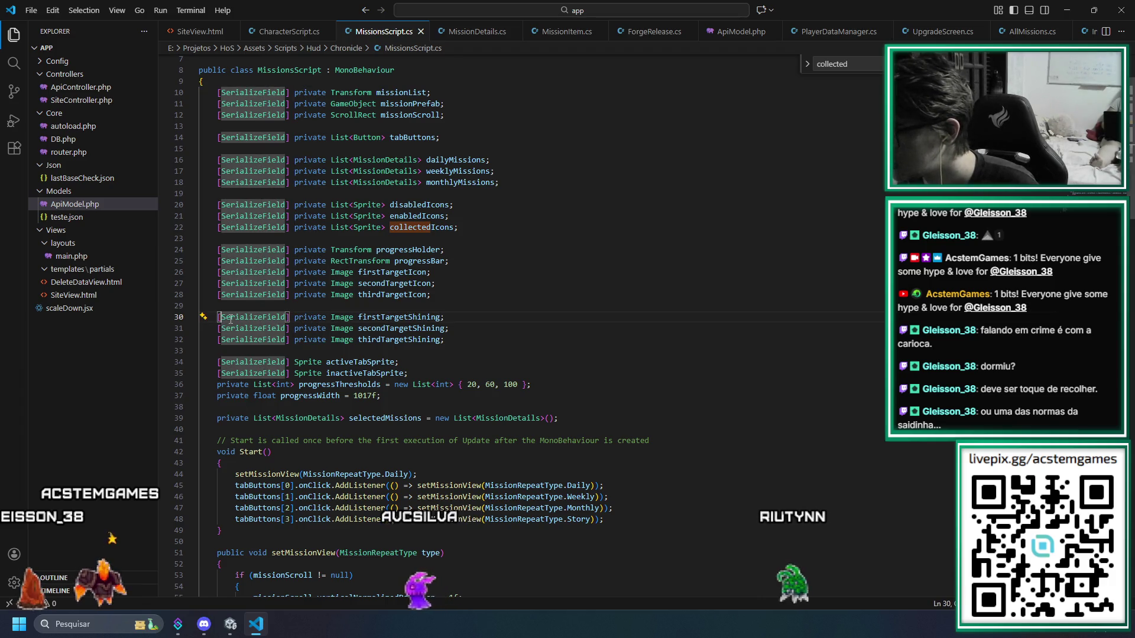
pyautogui.press('Up')
pyautogui.press('Up')
pyautogui.press('End')
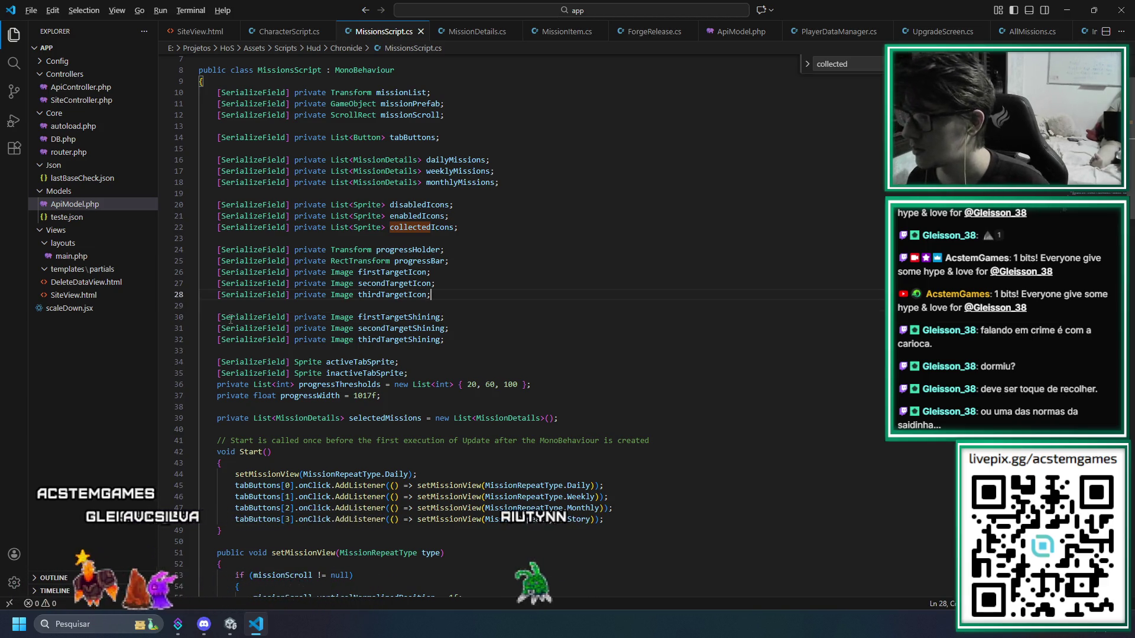
pyautogui.hotkey('alt', 'Tab')
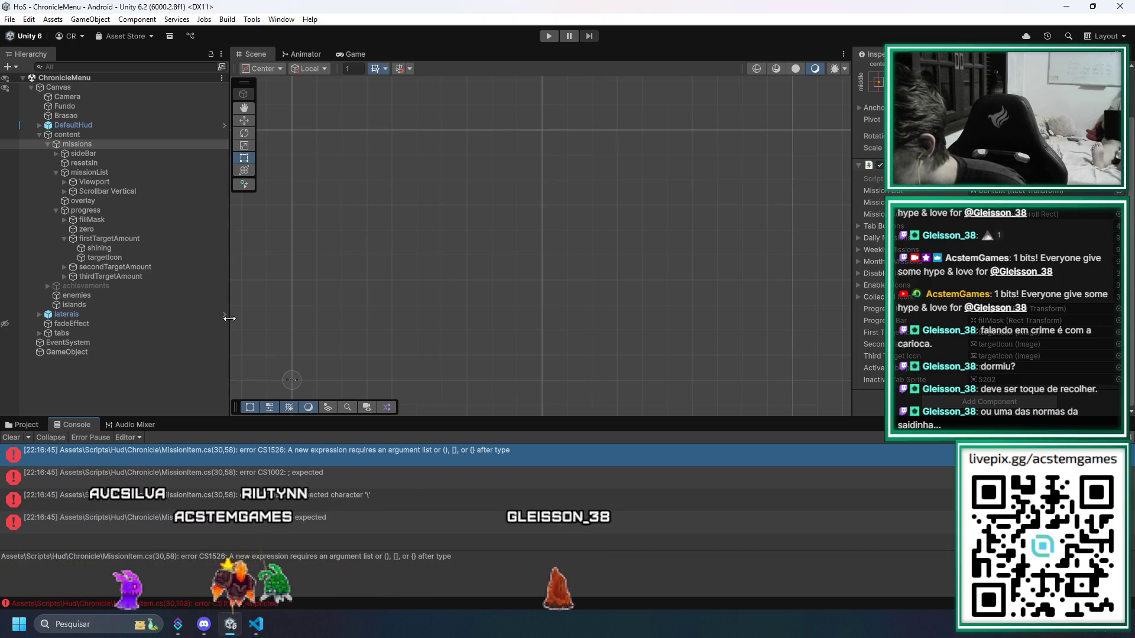
# Delete empty line 29 above the shining fields, then clear Unity's console after recompiling
pyautogui.hotkey('alt', 'Tab')
pyautogui.press('Down')
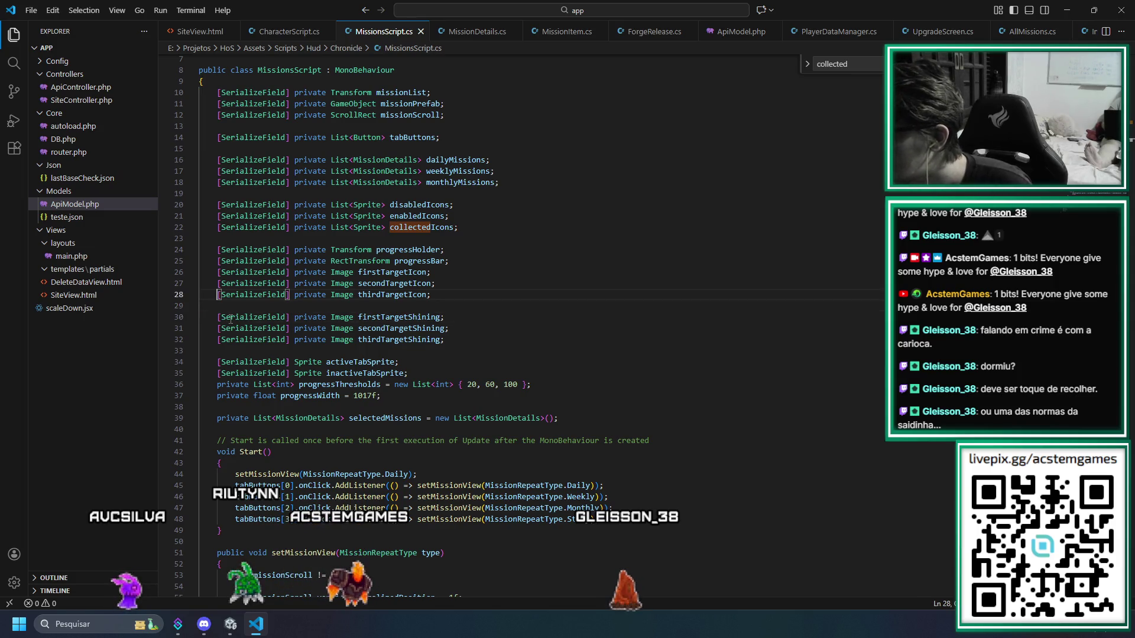
pyautogui.press('BackSpace')
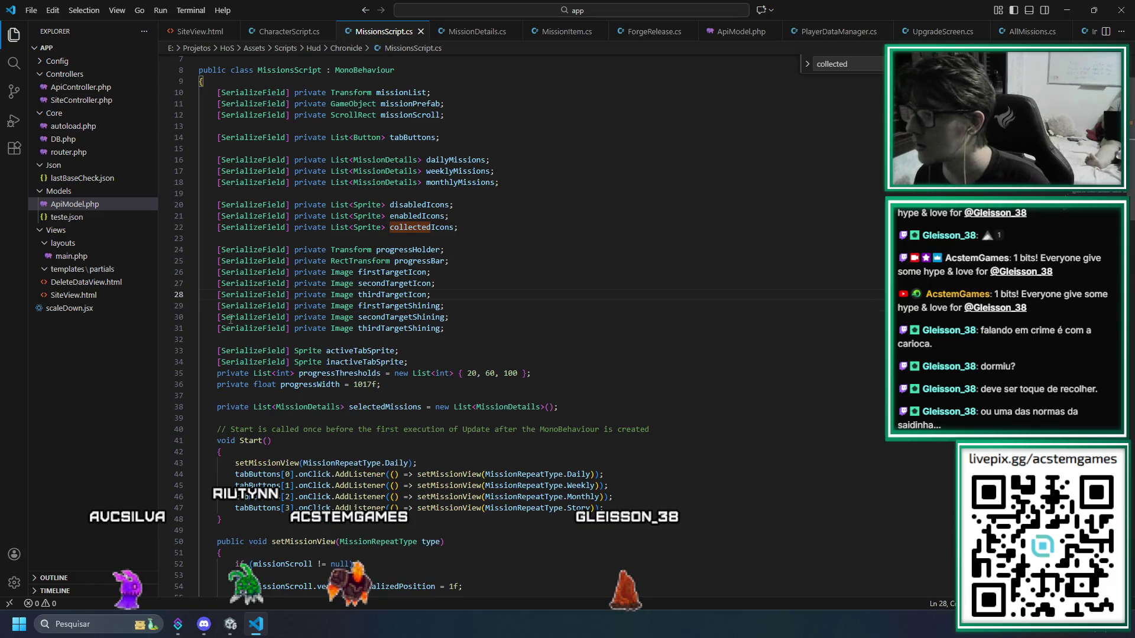
pyautogui.hotkey('alt', 'Tab')
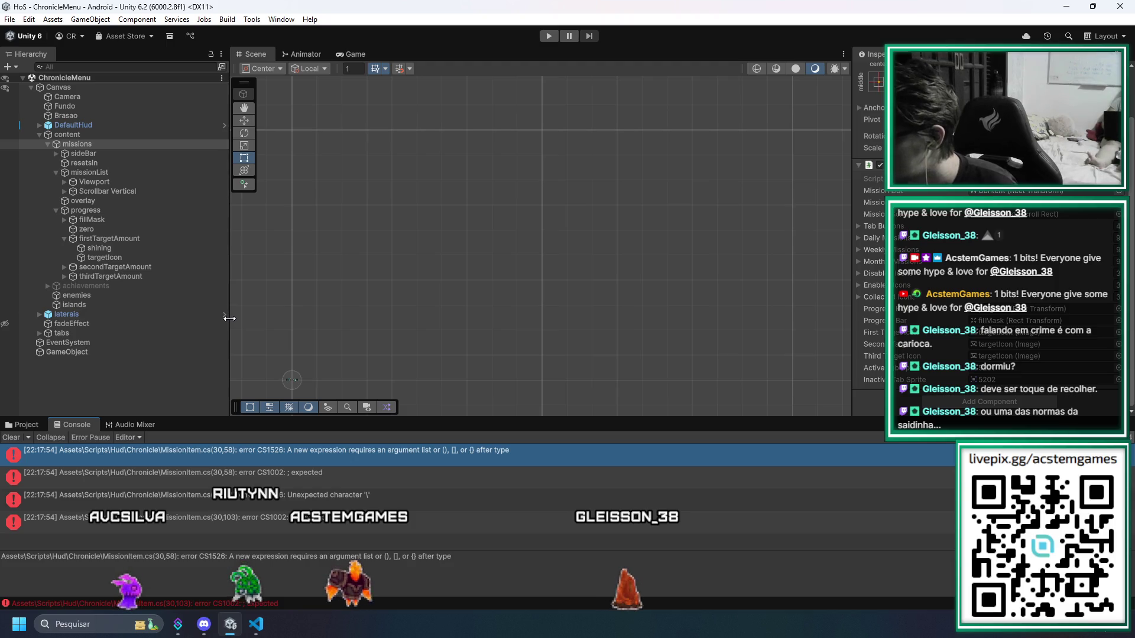
pyautogui.click(12, 438)
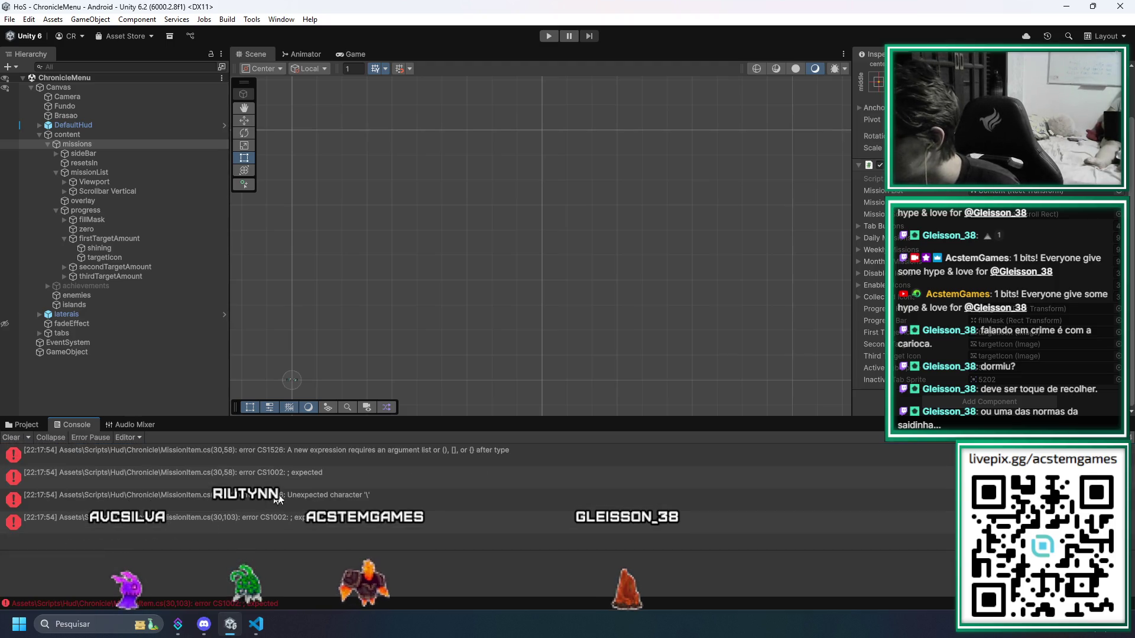
# Open the first compile error's script and undo a stray 0 typed into the Setup method
pyautogui.click(226, 456)
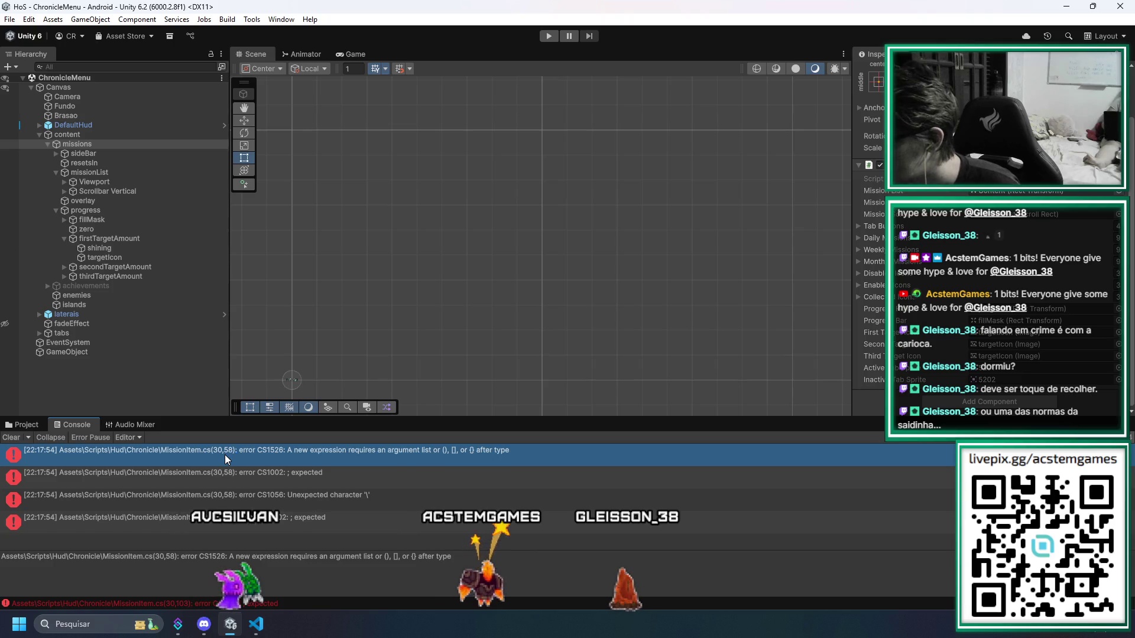
pyautogui.doubleClick(225, 455)
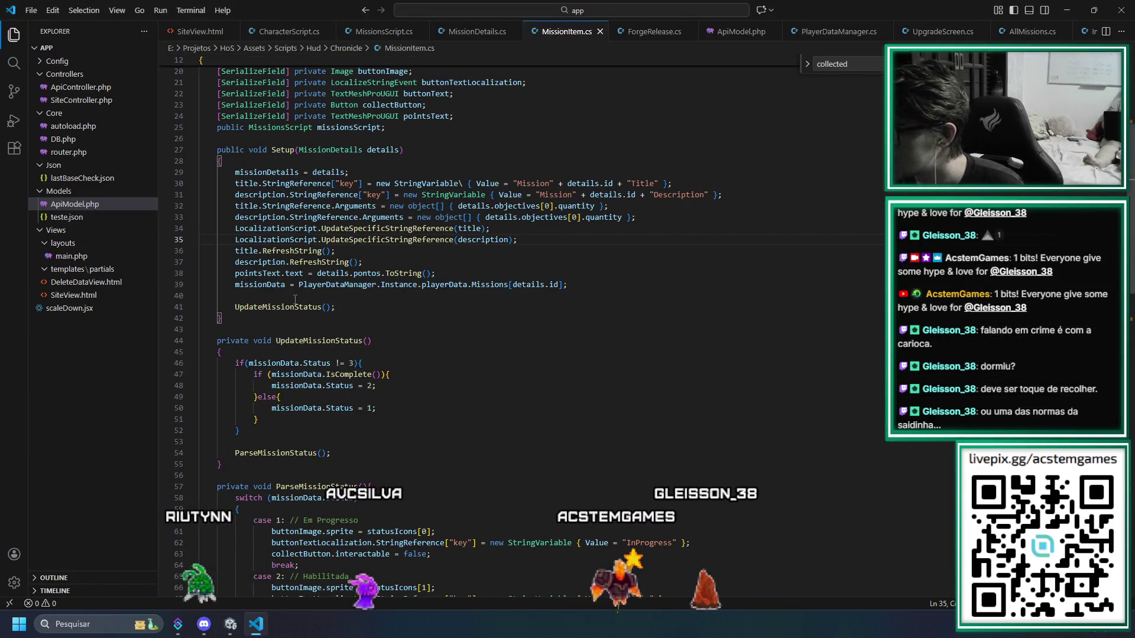
pyautogui.click(441, 273)
pyautogui.write('0')
pyautogui.scroll(5, 354, 307)
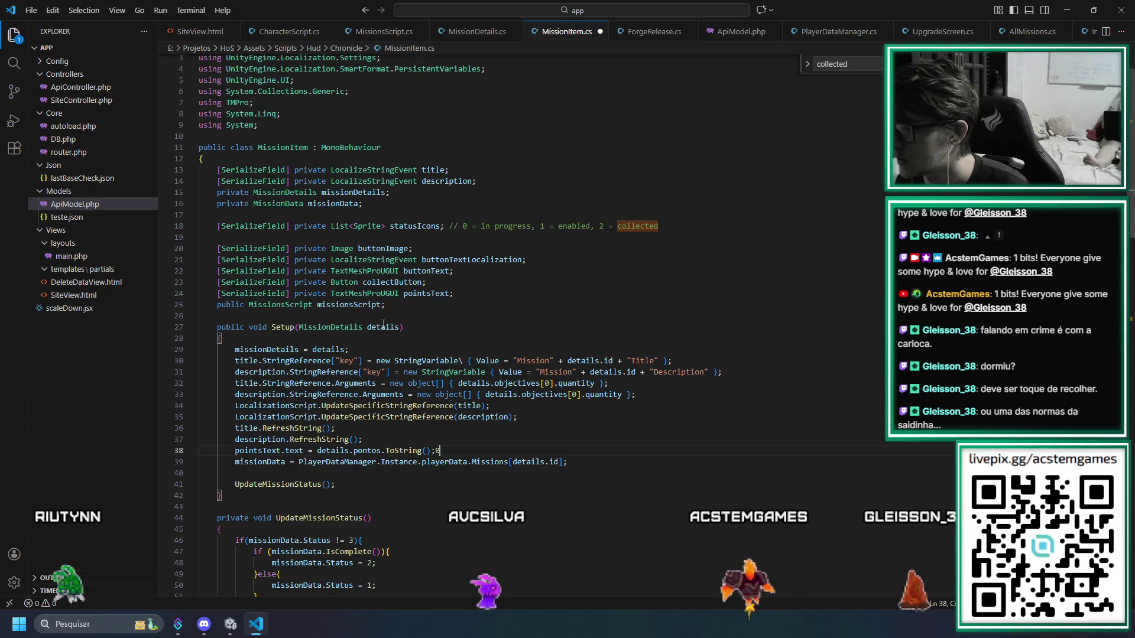
pyautogui.hotkey('ctrl', 'z')
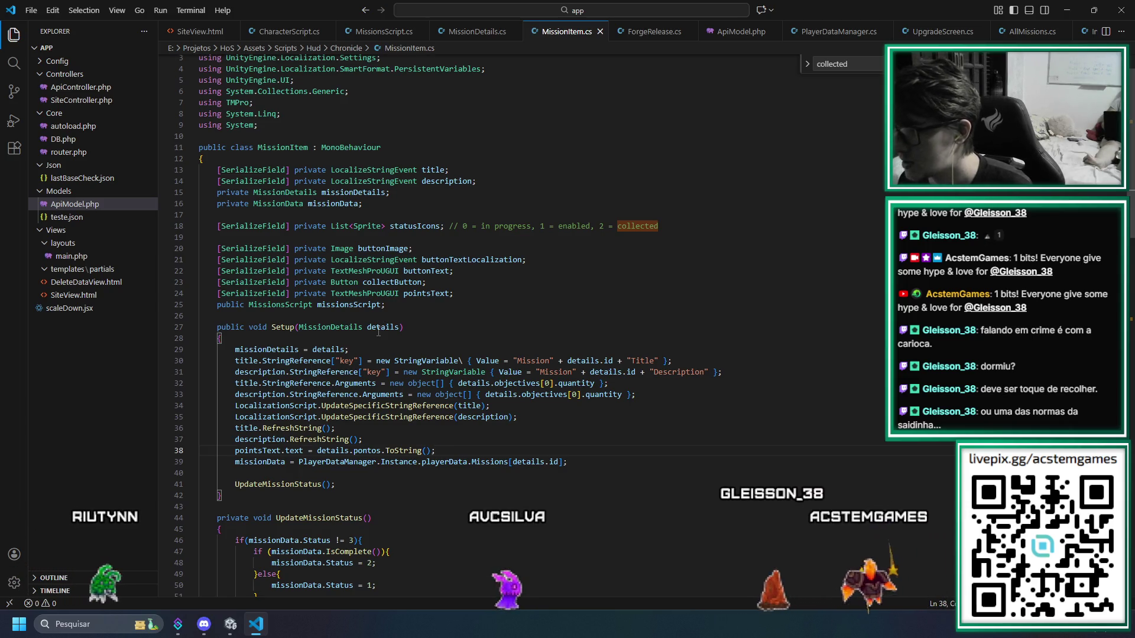
pyautogui.hotkey('alt', 'Tab')
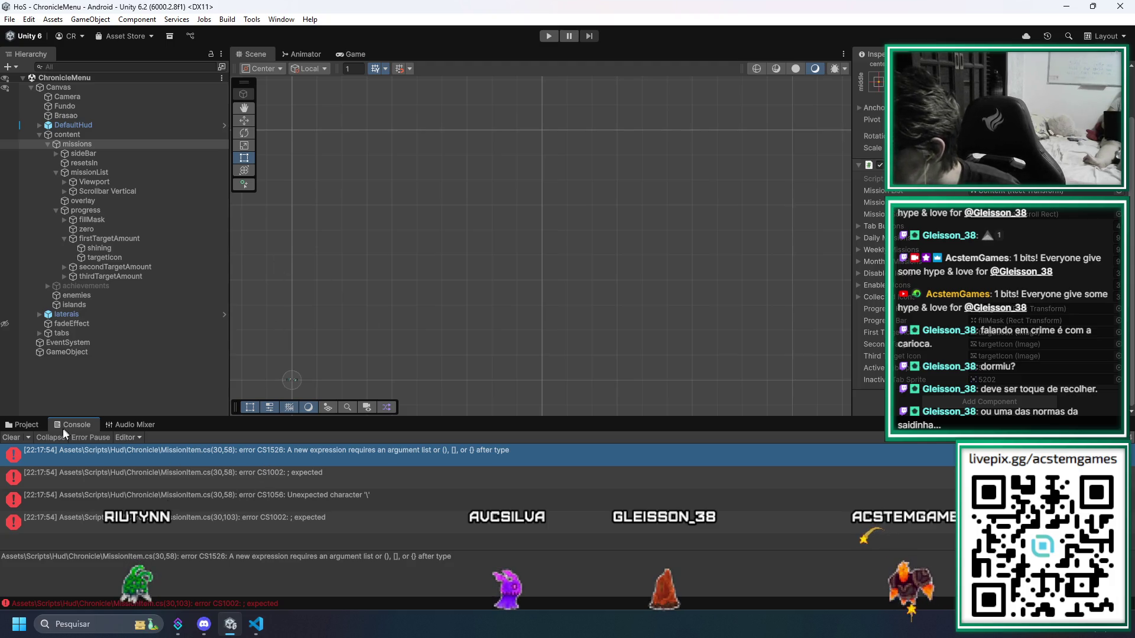
# Delete the backslash after StringVariable on line 30 of MissionItem.cs and clear Unity's console
pyautogui.click(10, 438)
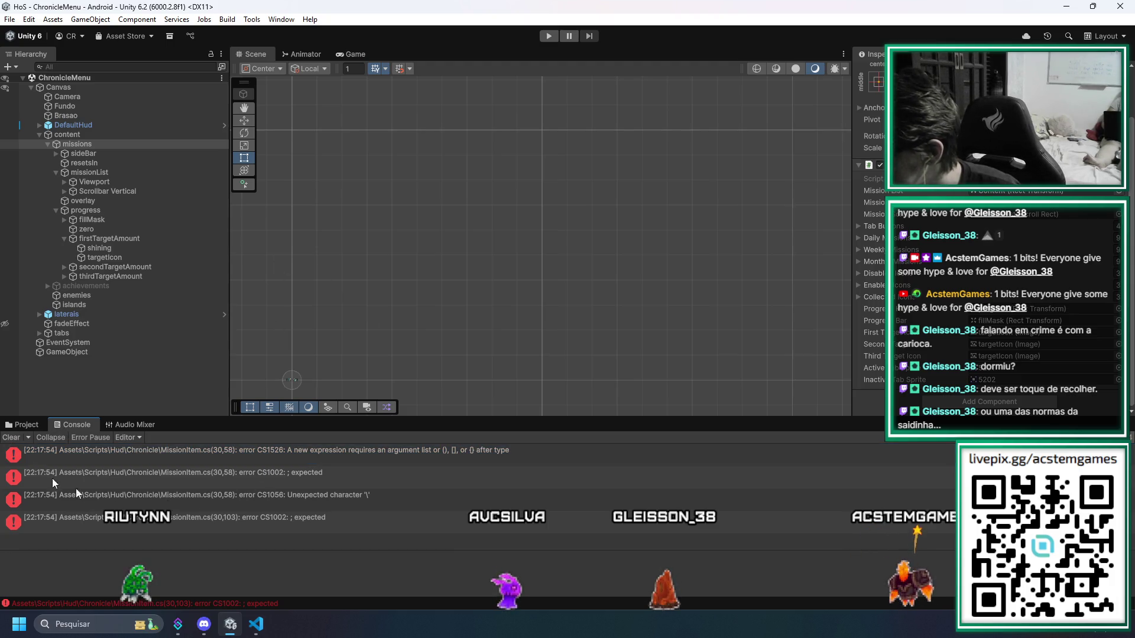
pyautogui.click(362, 454)
pyautogui.doubleClick(360, 451)
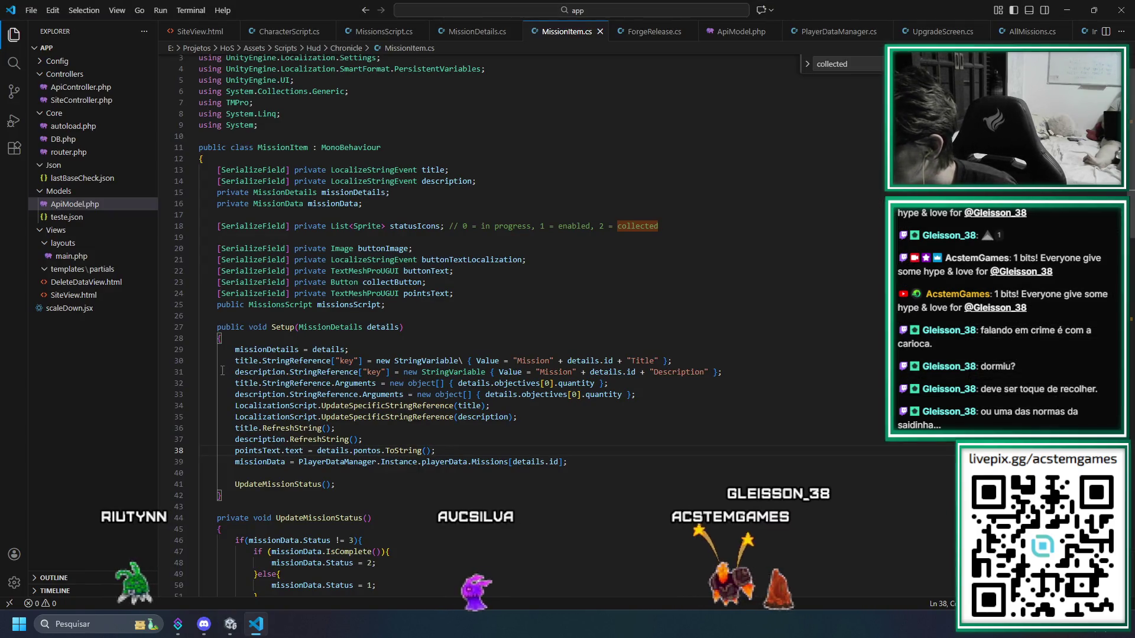
pyautogui.click(462, 361)
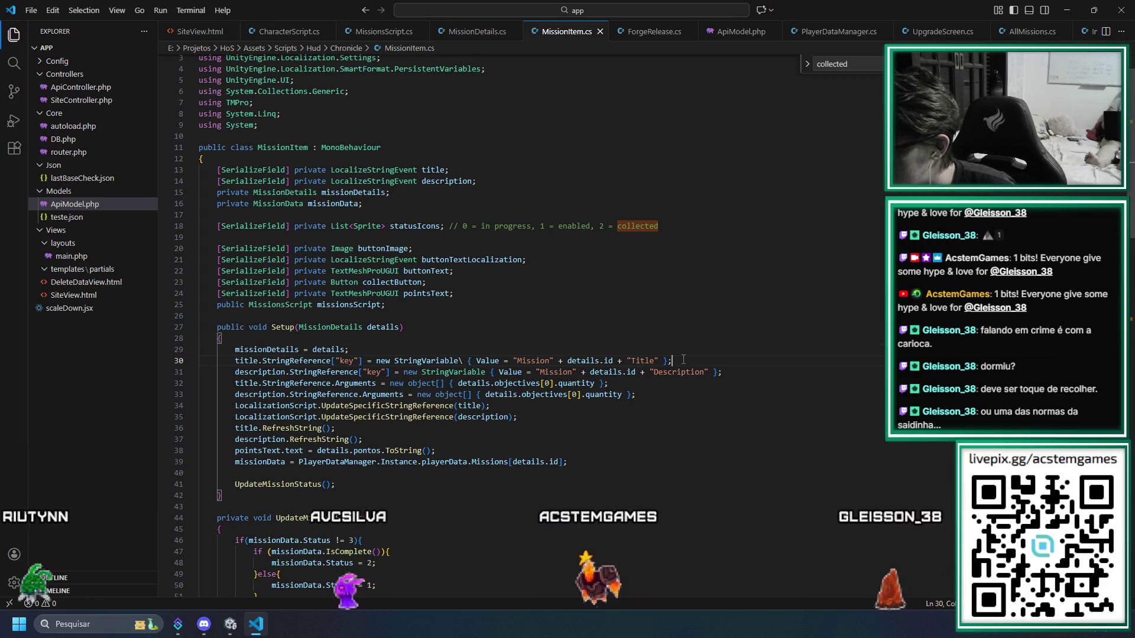
pyautogui.press('BackSpace')
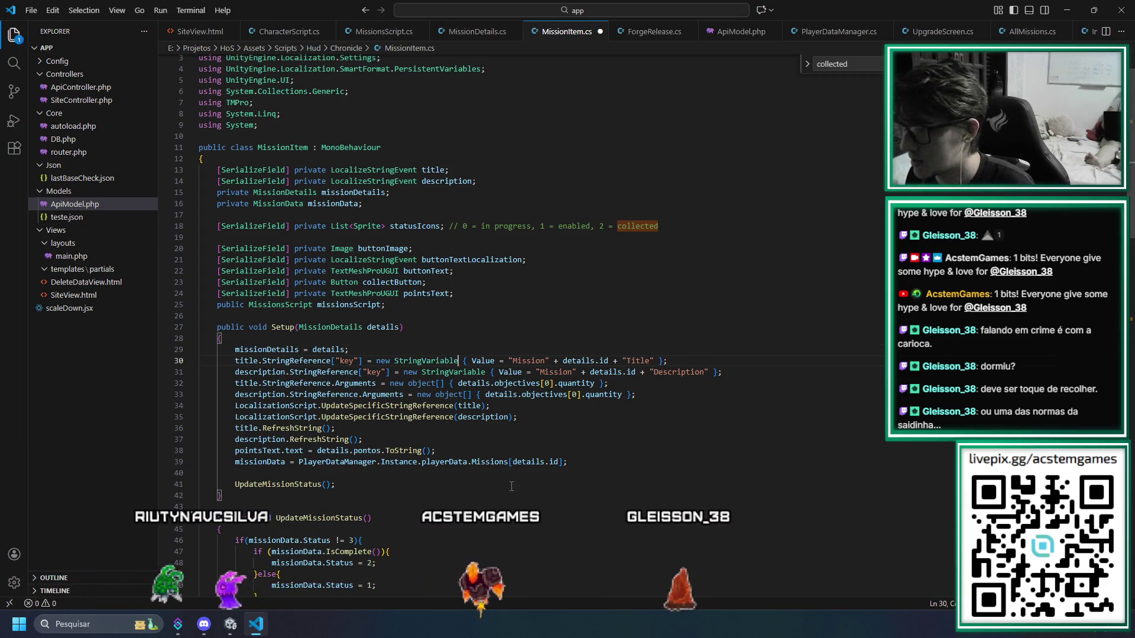
pyautogui.hotkey('alt', 'Tab')
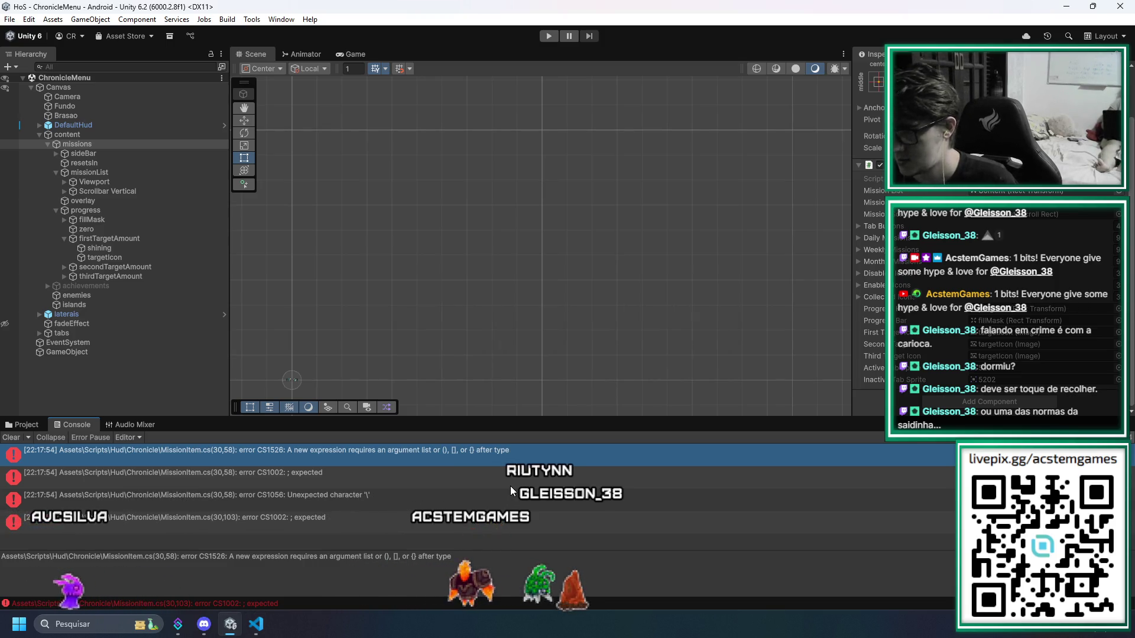
pyautogui.click(12, 438)
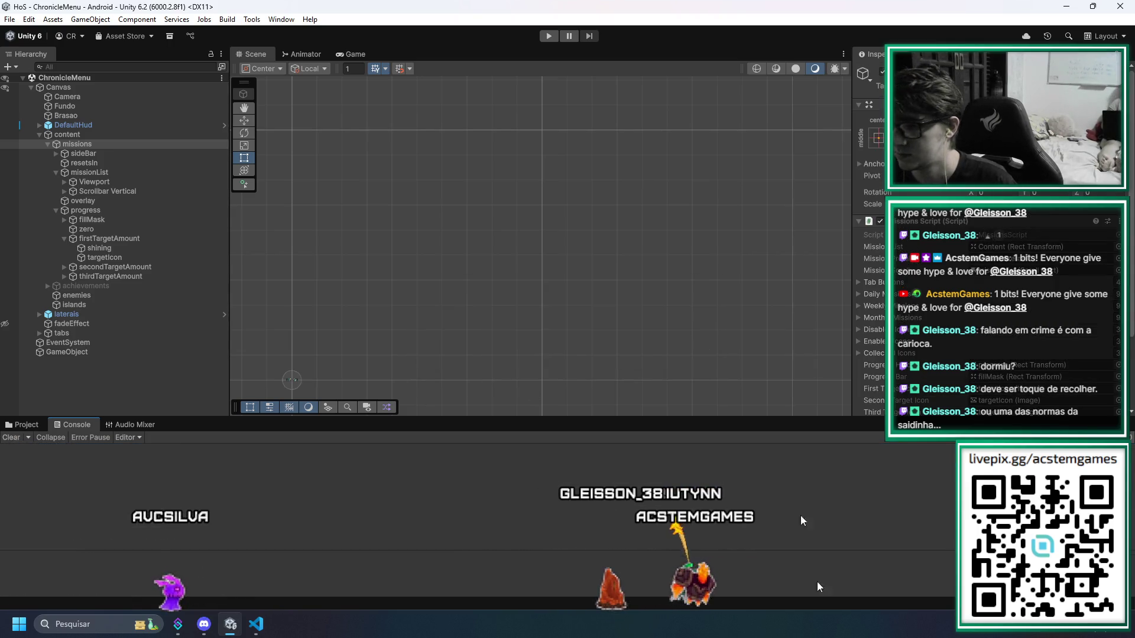
# Link the second shining image under secondTargetAmount to the missions script's Second Shining field
pyautogui.hotkey('alt', 'Tab')
pyautogui.hotkey('alt', 'Tab')
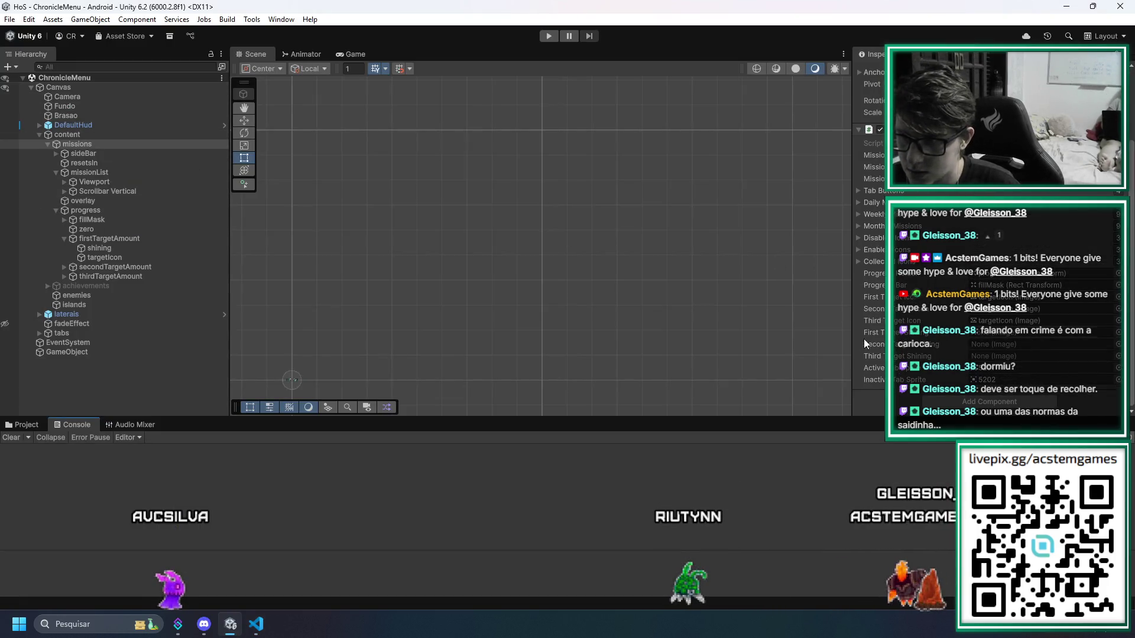
pyautogui.moveTo(79, 250); pyautogui.dragTo(1015, 339)
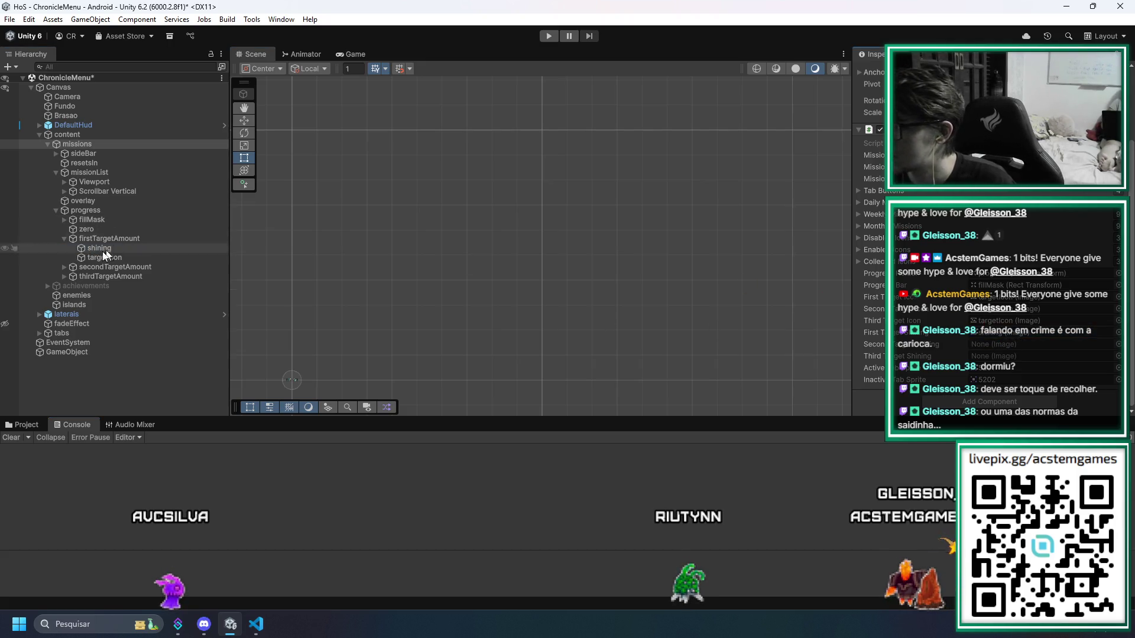
pyautogui.click(64, 266)
pyautogui.moveTo(110, 276)
pyautogui.mouseDown()
pyautogui.moveTo(999, 358)
pyautogui.moveTo(121, 277)
pyautogui.mouseUp()
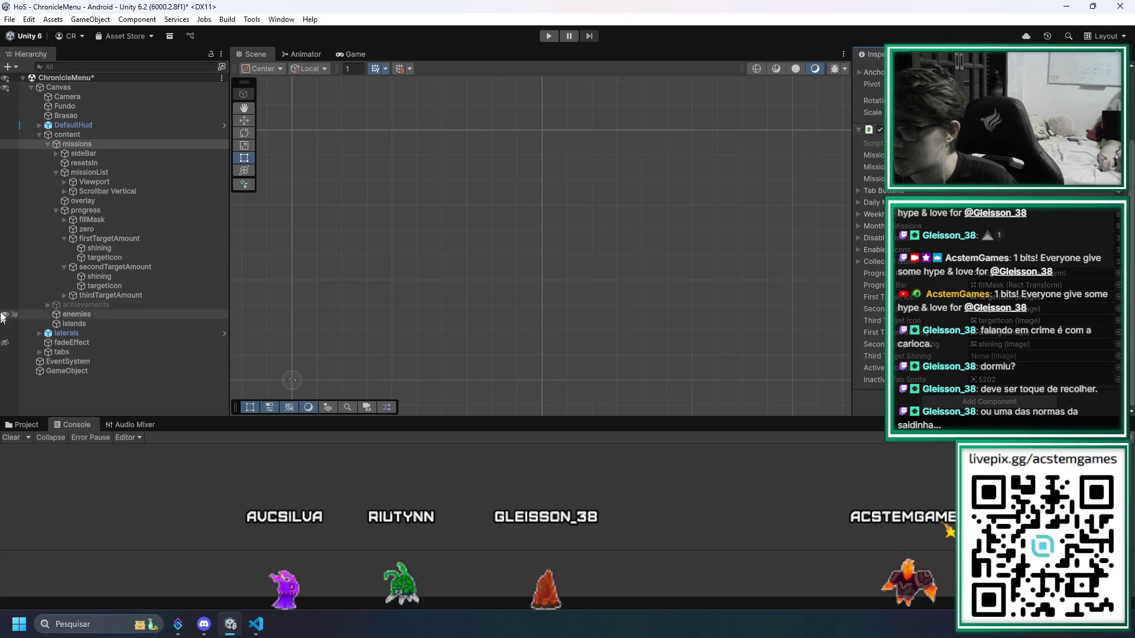
# Link the third shining image under thirdTargetAmount to Third Shining and save the scene
pyautogui.click(66, 297)
pyautogui.click(62, 297)
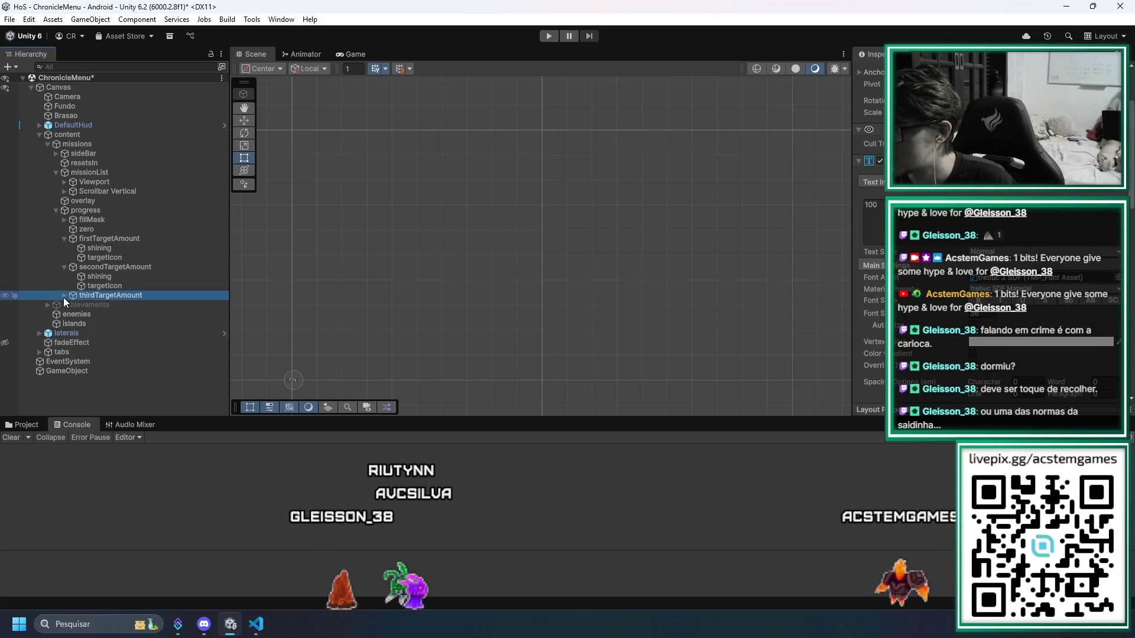
pyautogui.click(88, 145)
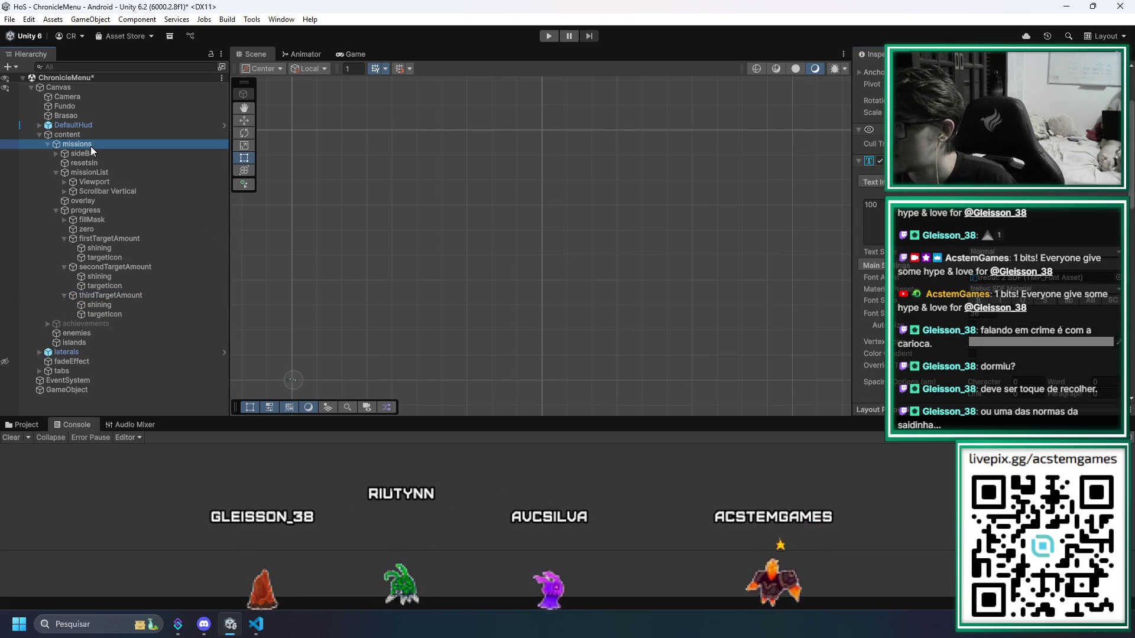
pyautogui.moveTo(117, 304); pyautogui.dragTo(998, 357)
pyautogui.hotkey('ctrl', 's')
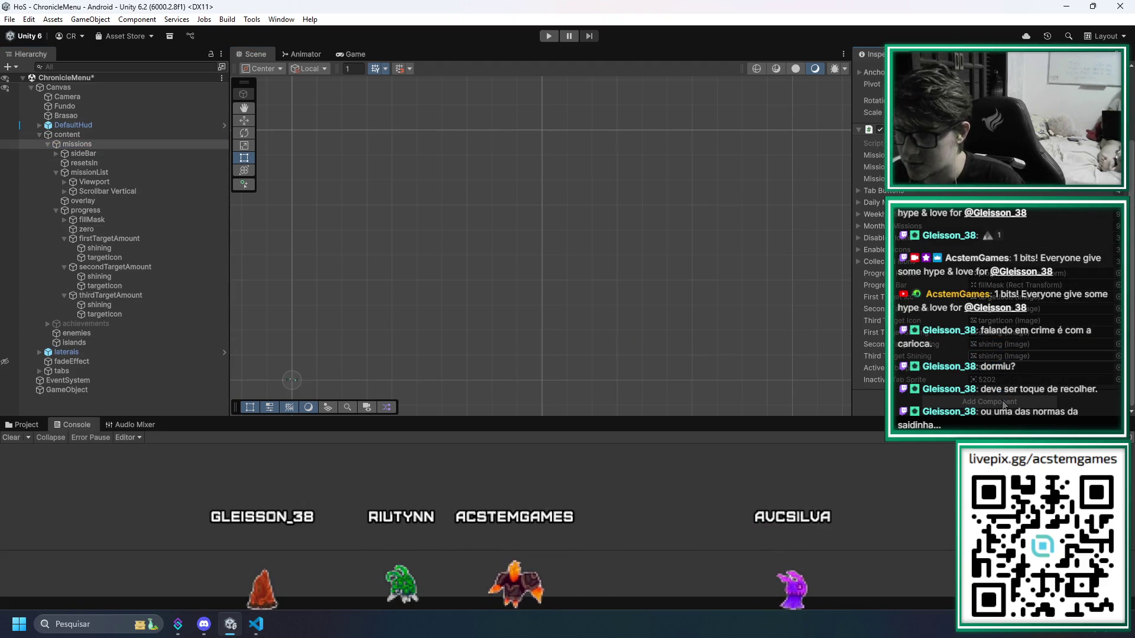
pyautogui.hotkey('alt', 'Tab')
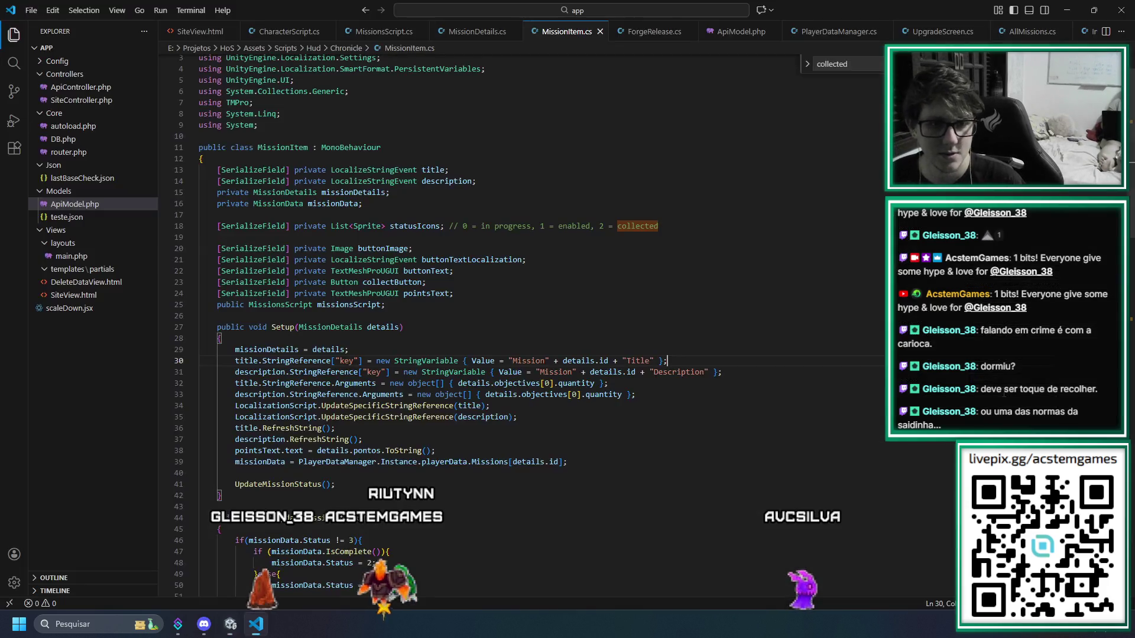
# Scroll through MissionItem.cs, then clear Unity's console after the recompile
pyautogui.scroll(-3, 290, 497)
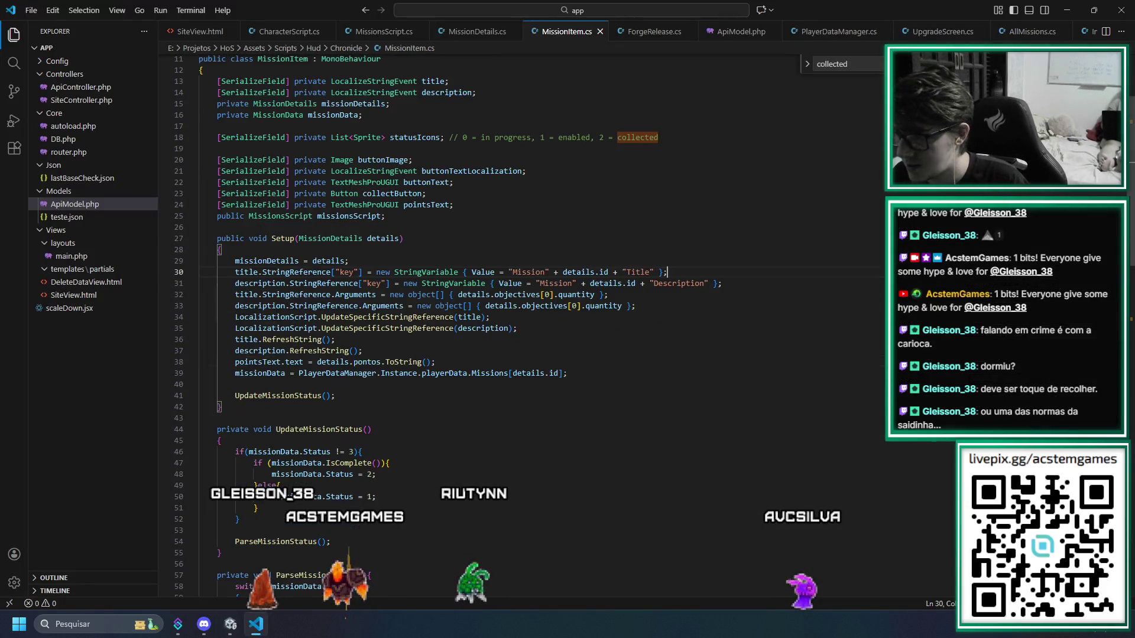
pyautogui.scroll(-15, 432, 320)
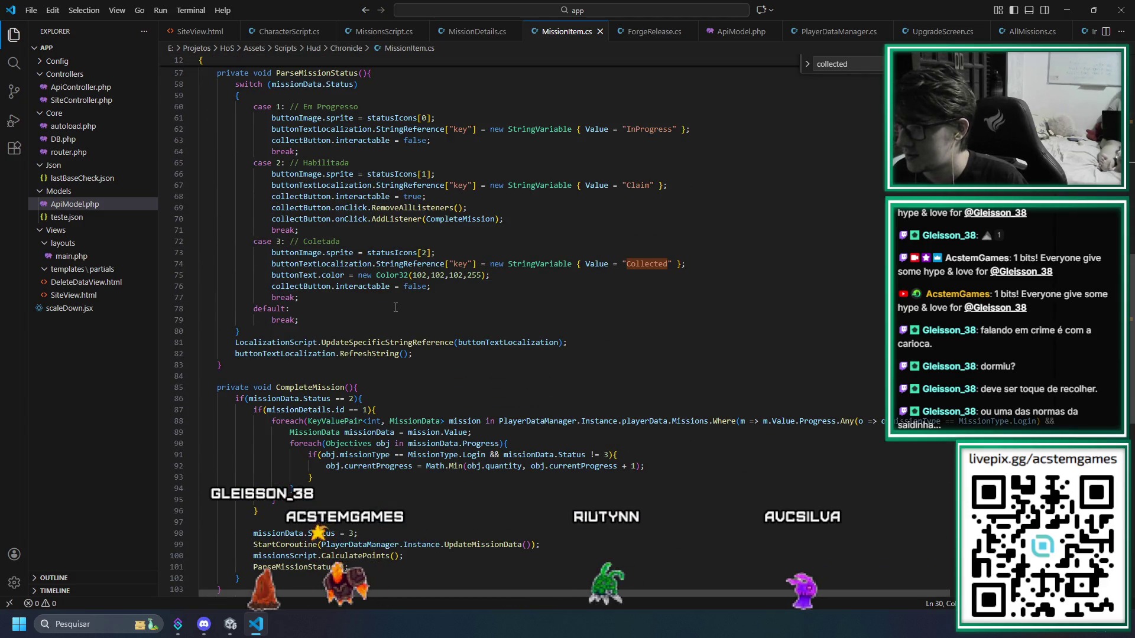
pyautogui.scroll(-8, 395, 307)
pyautogui.scroll(8, 404, 314)
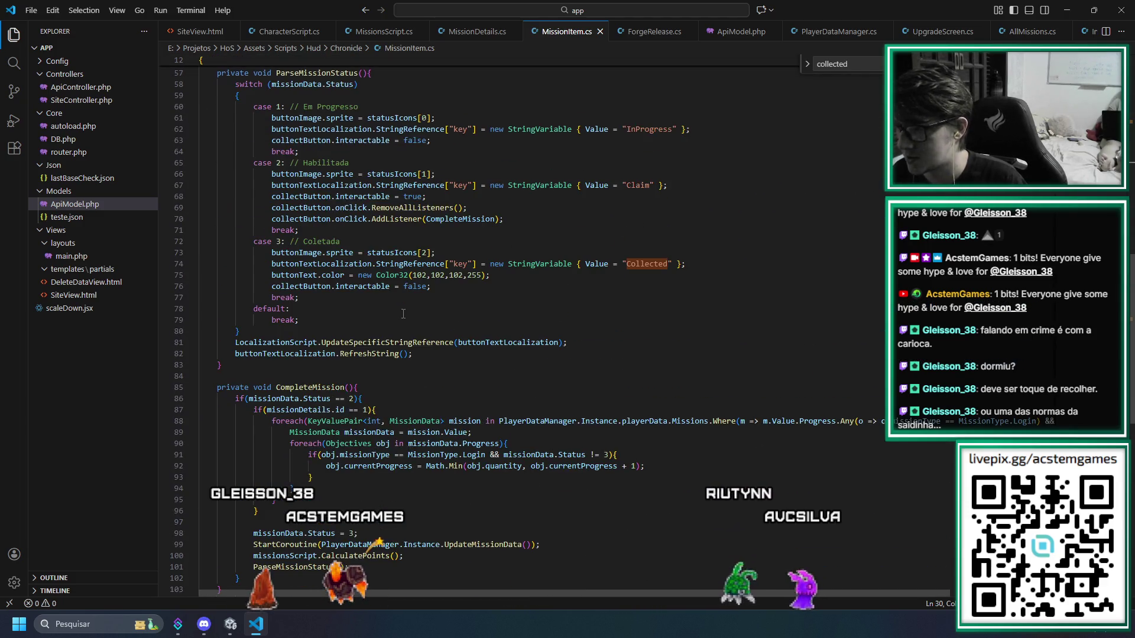
pyautogui.scroll(-3, 372, 401)
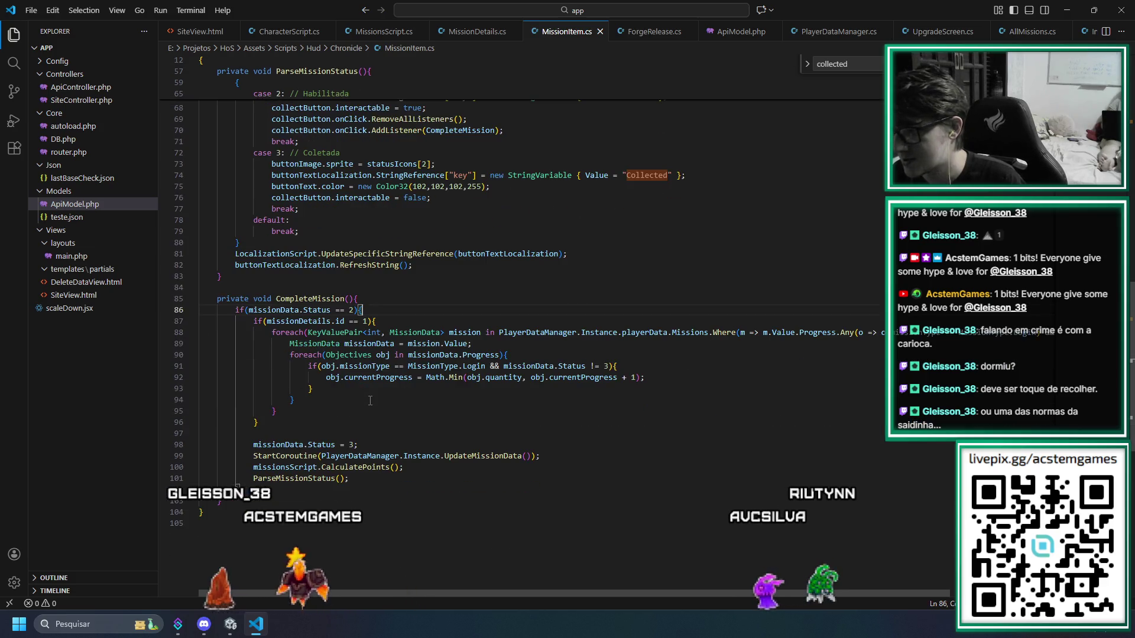
pyautogui.scroll(3, 381, 403)
pyautogui.scroll(18, 385, 403)
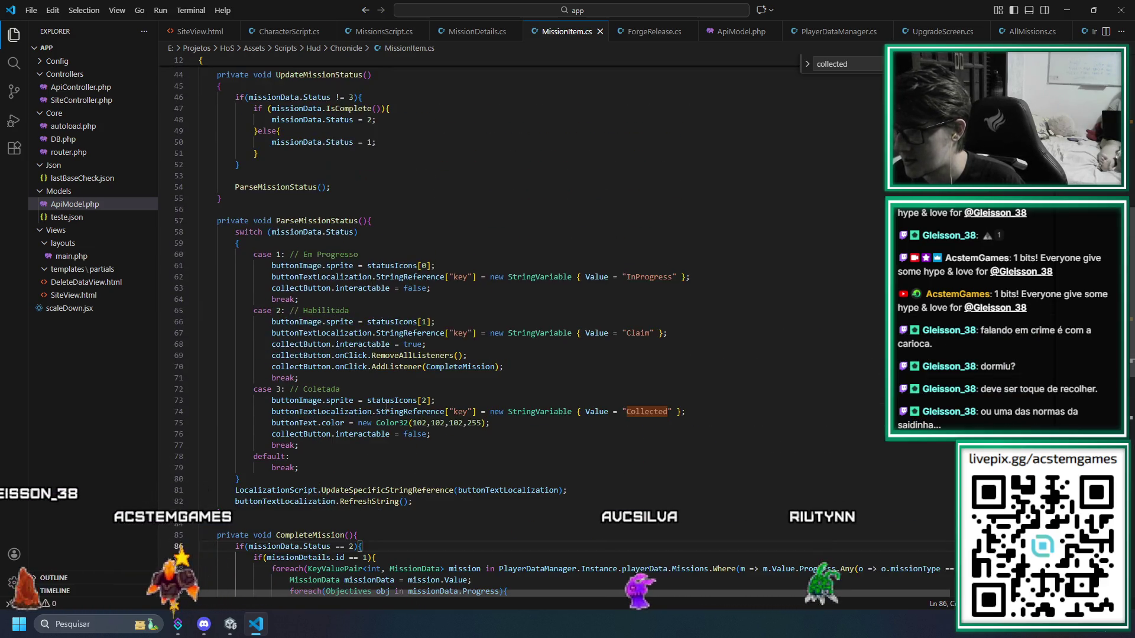
pyautogui.scroll(-20, 382, 406)
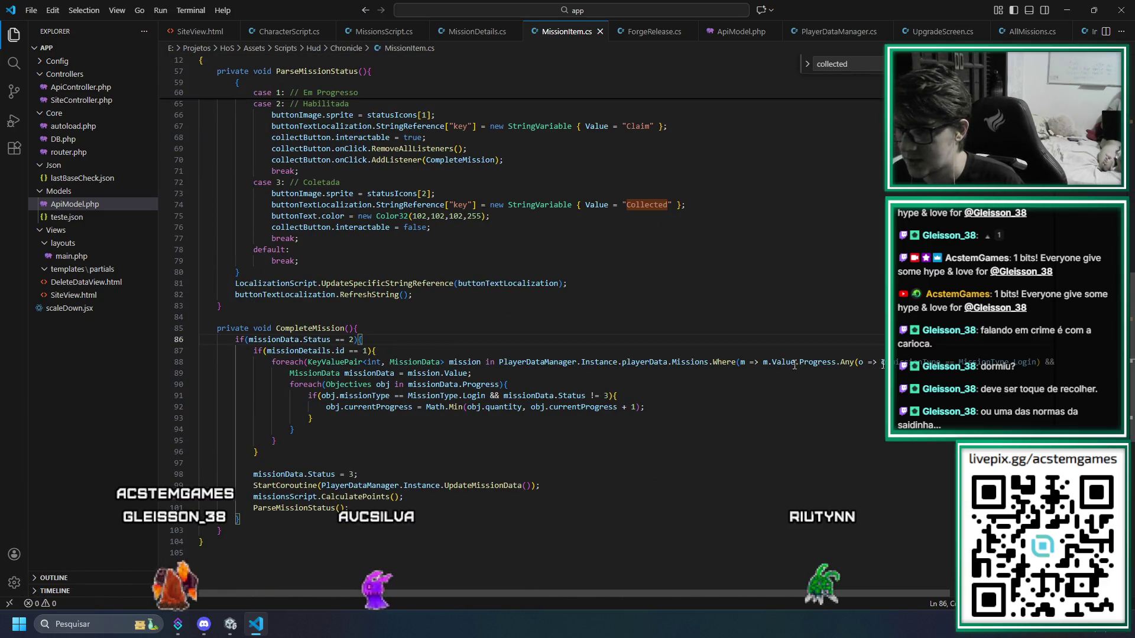
pyautogui.hotkey('alt', 'Tab')
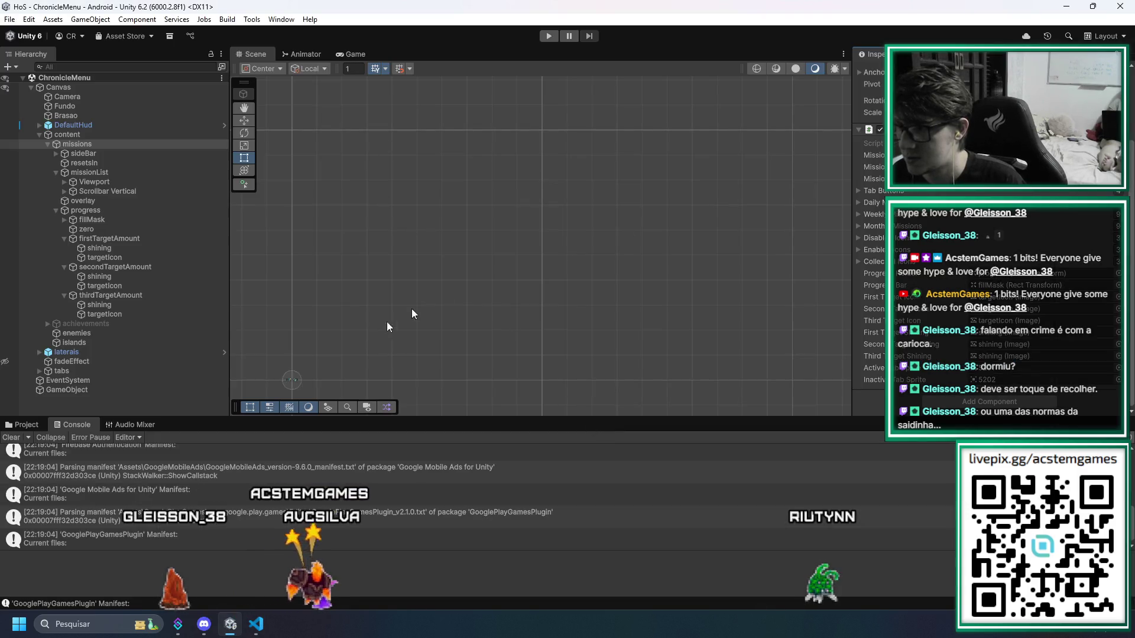
pyautogui.click(13, 438)
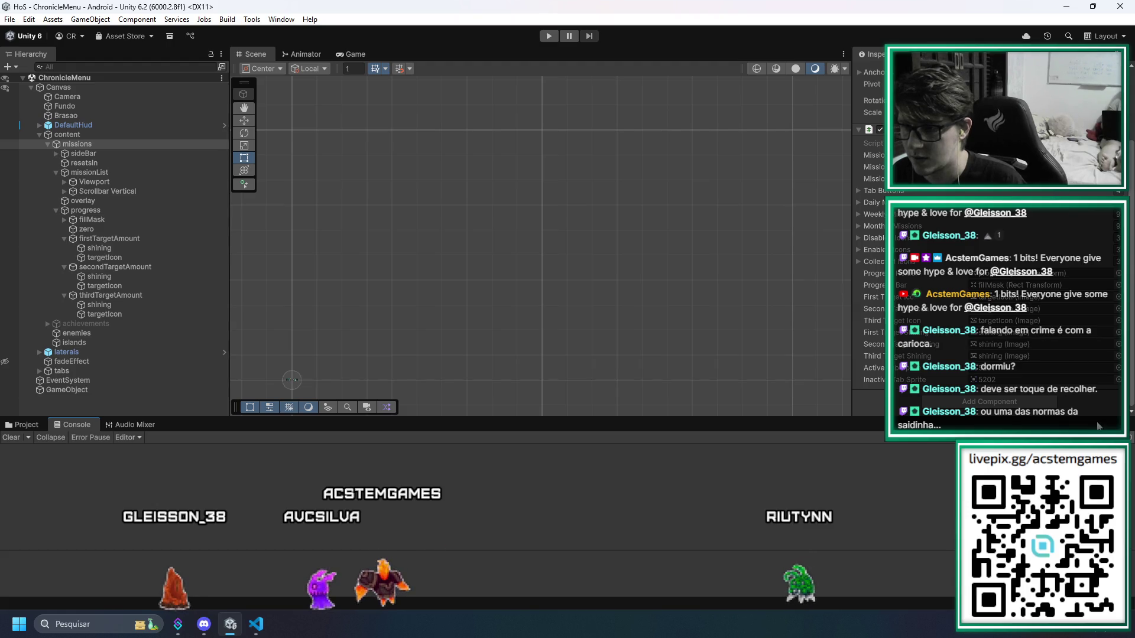
pyautogui.hotkey('alt', 'Tab')
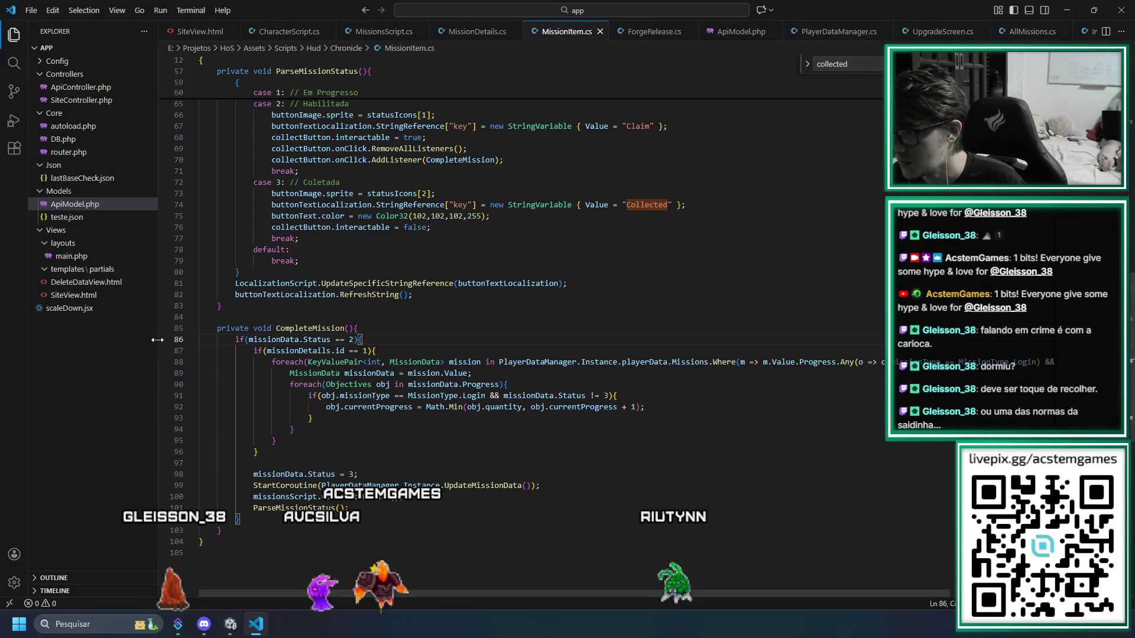
# Close ForgeRelease.cs and bring MissionsScript.cs forward, scrolling toward the progress bar code
pyautogui.scroll(12, 357, 430)
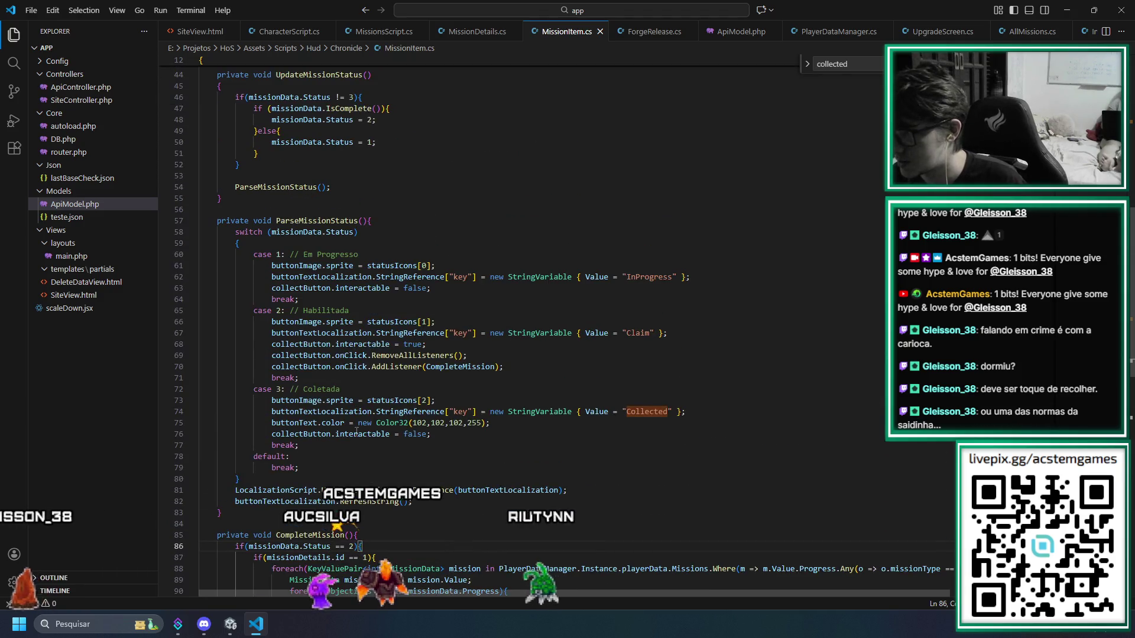
pyautogui.scroll(6, 357, 424)
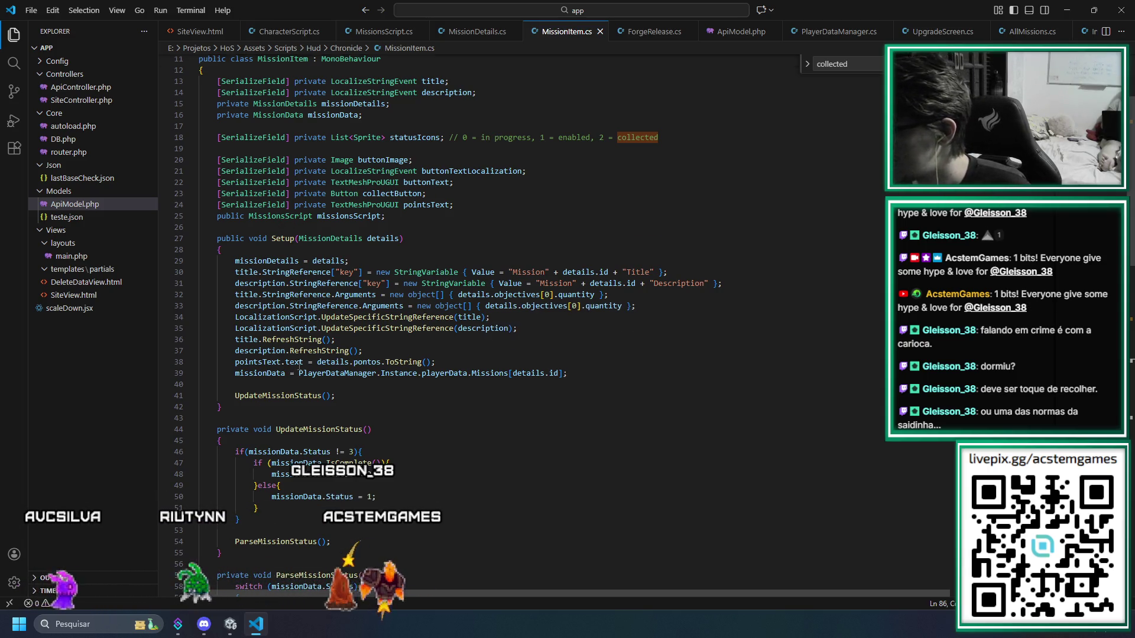
pyautogui.scroll(-3, 299, 365)
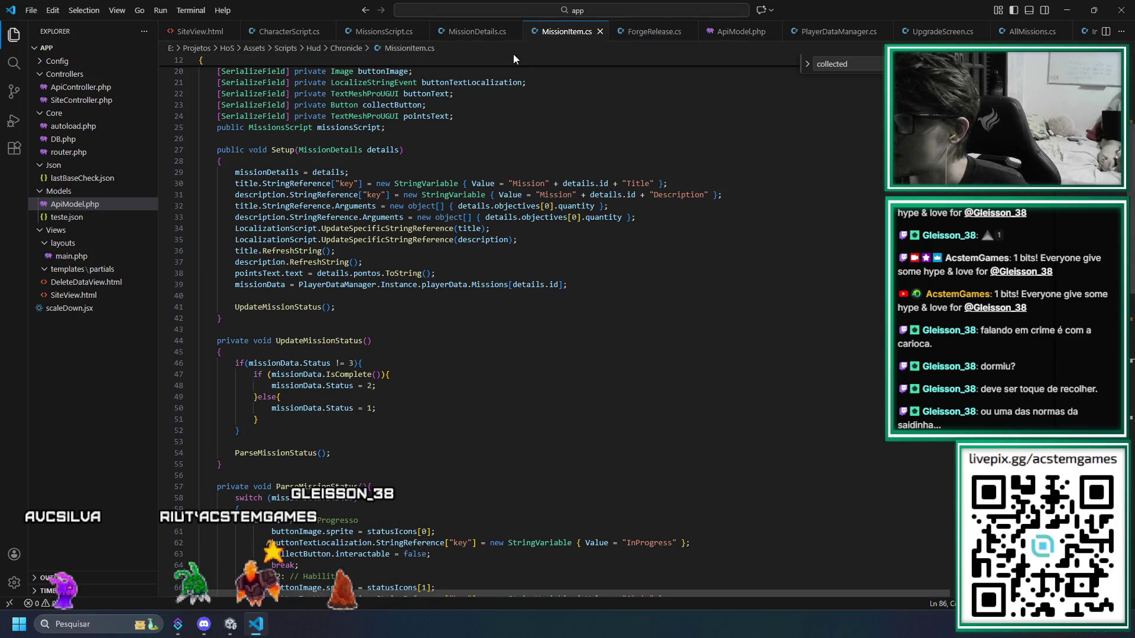
pyautogui.click(689, 31)
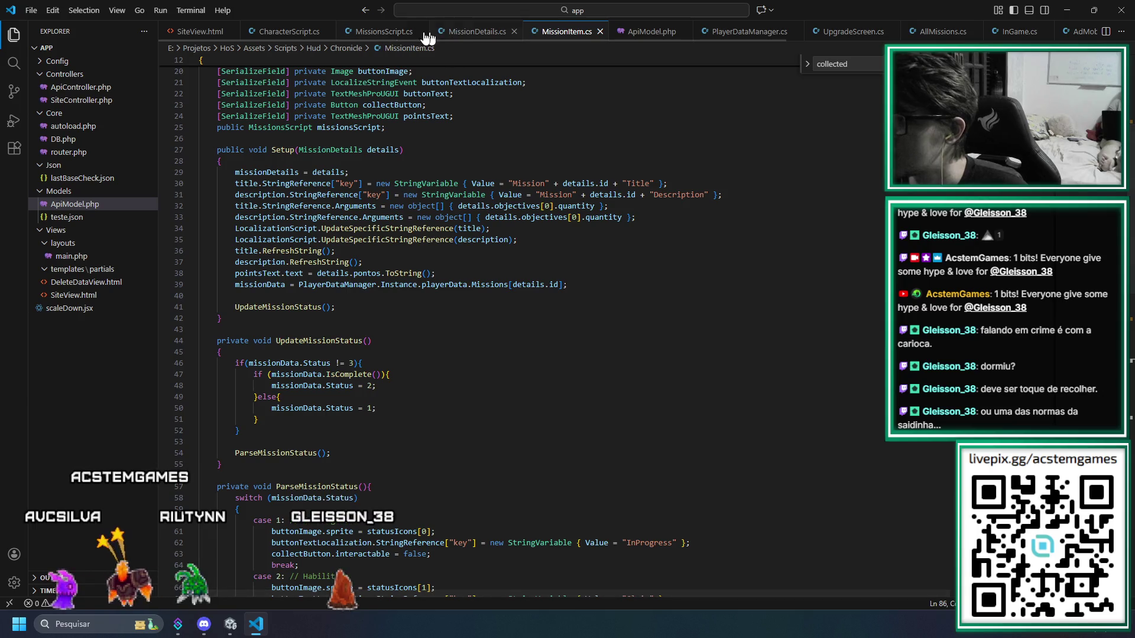
pyautogui.hotkey('ctrl', 'Tab')
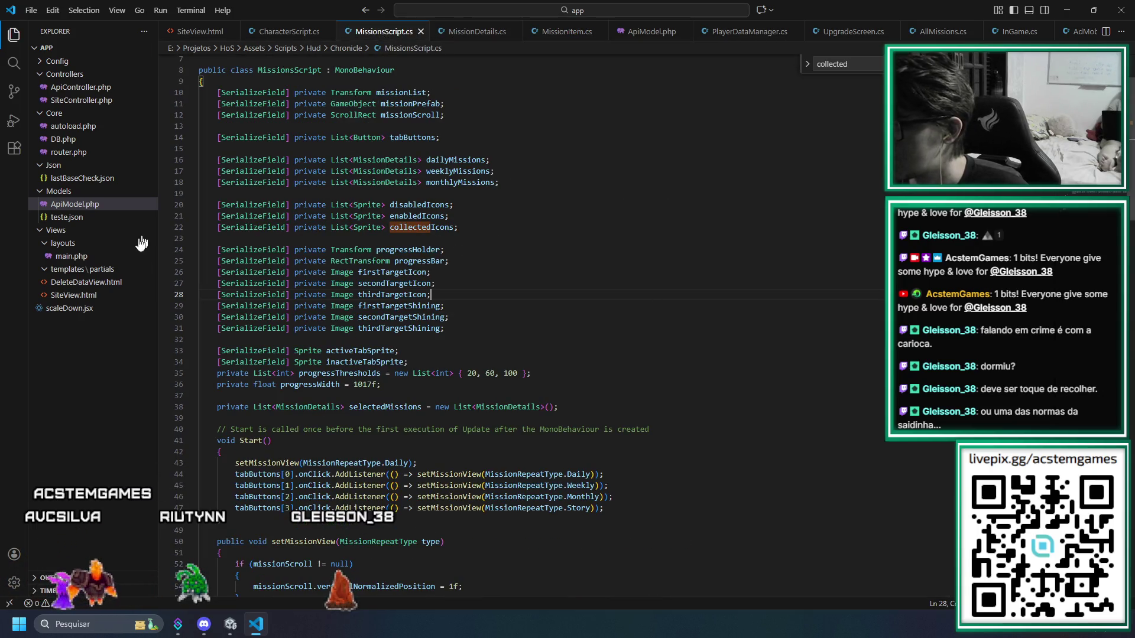
pyautogui.scroll(-17, 506, 355)
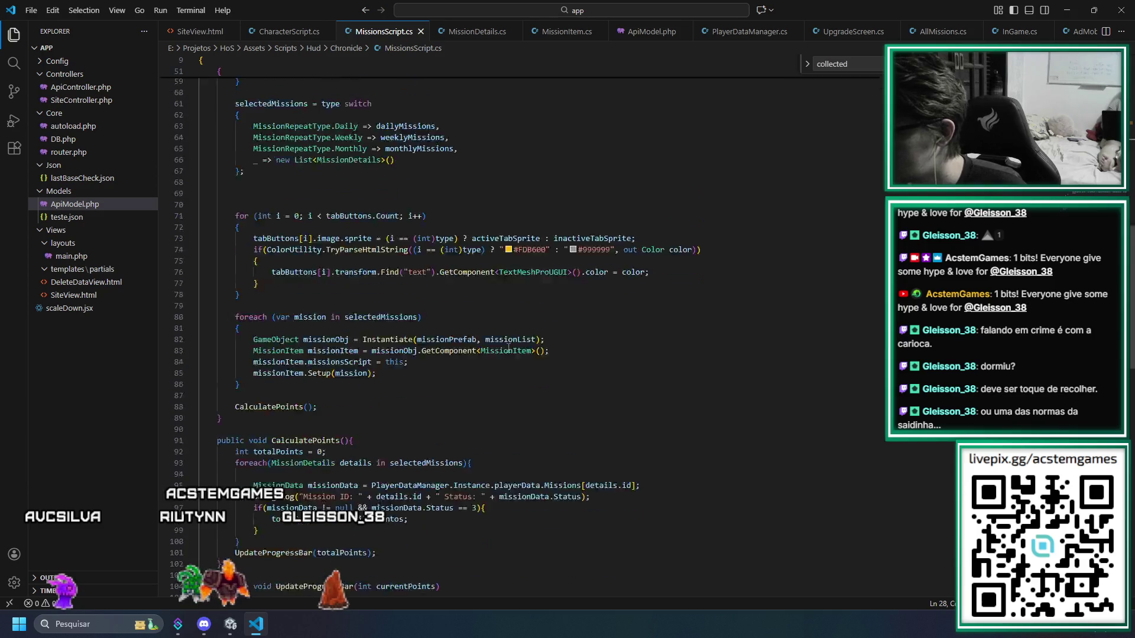
# In UpdateProgressBar, insert a blank line after the targetWidth calculation, above the for loop
pyautogui.scroll(-12, 508, 349)
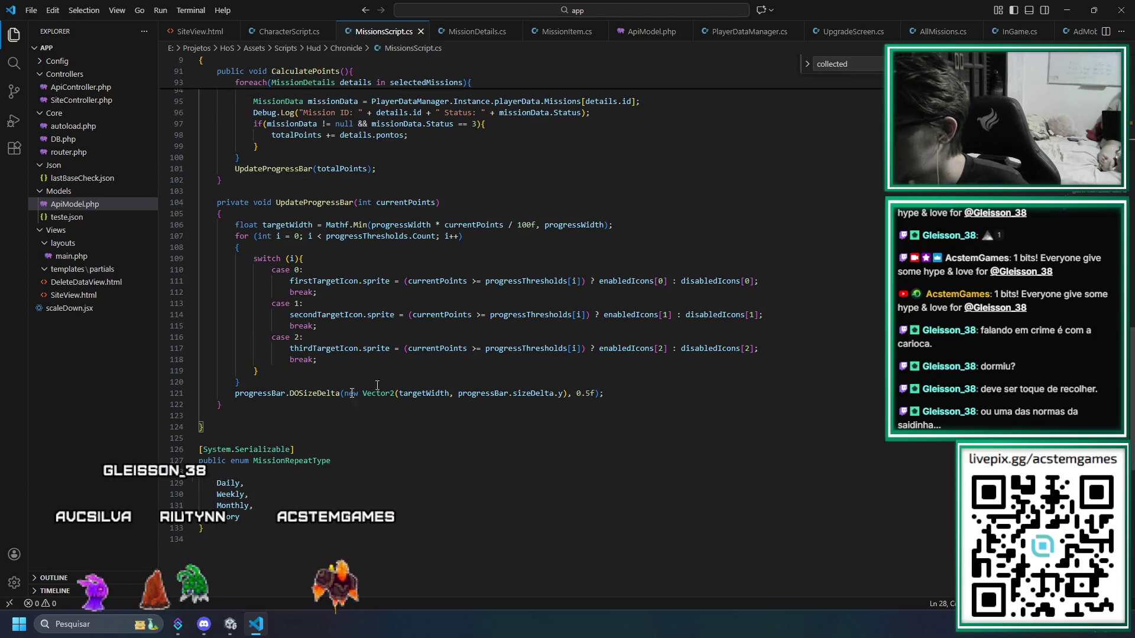
pyautogui.doubleClick(341, 282)
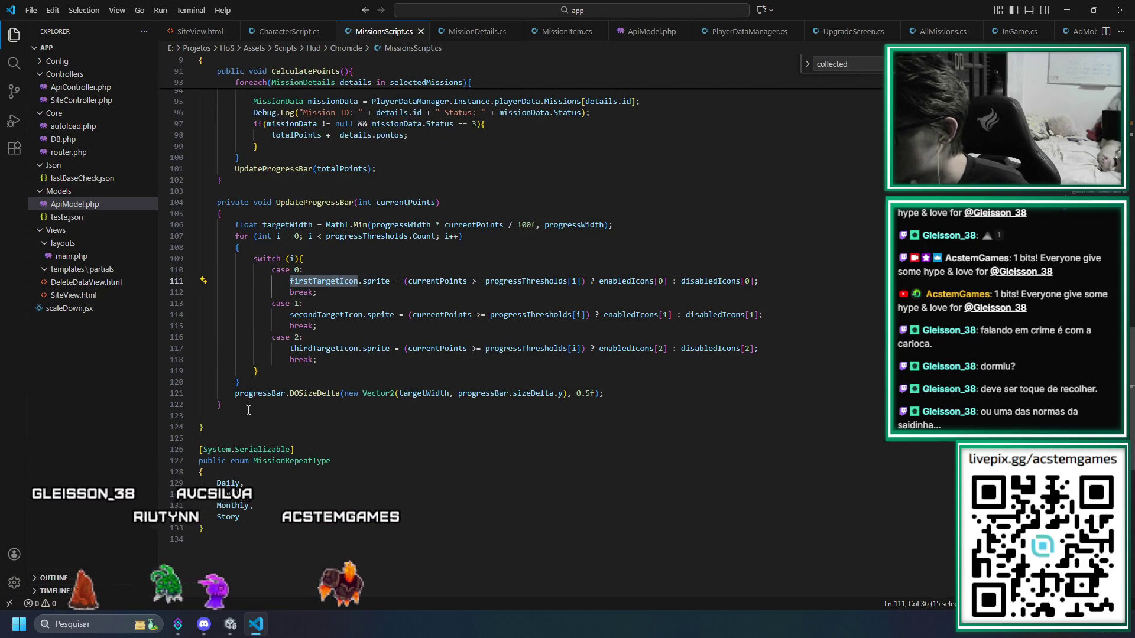
pyautogui.click(263, 381)
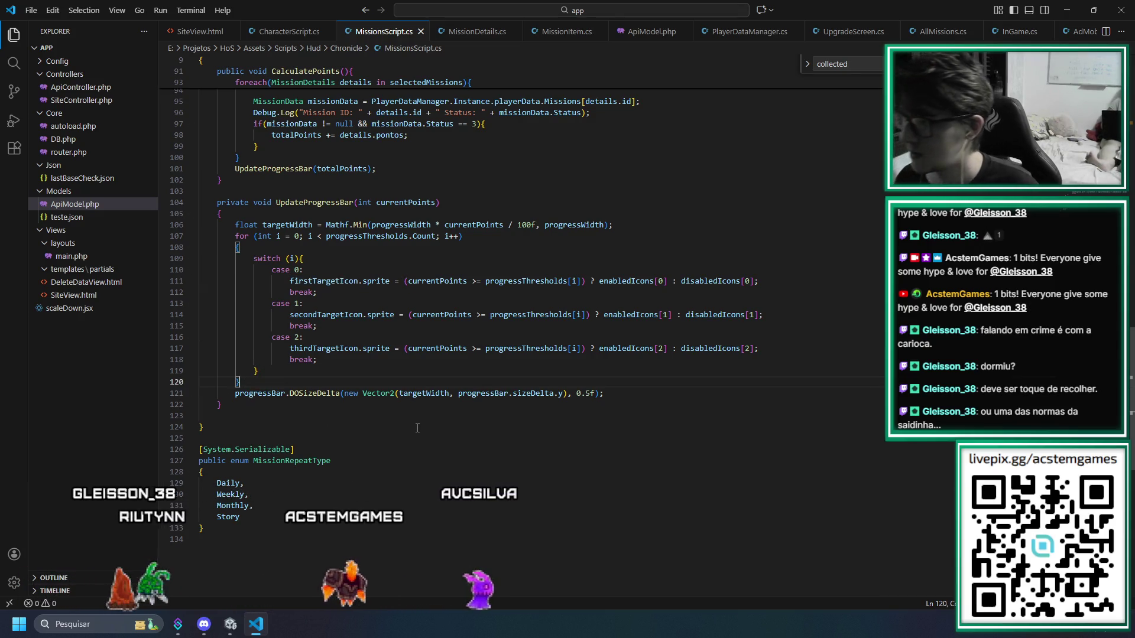
pyautogui.hotkey('ctrl', 'shift', '\\')
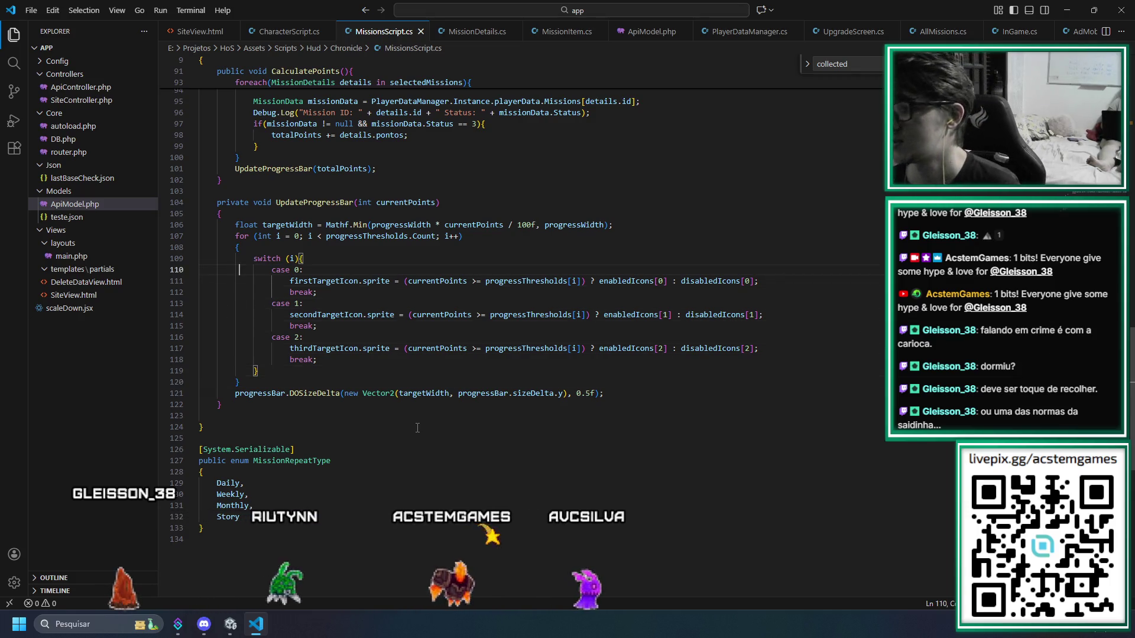
pyautogui.click(204, 236)
pyautogui.press('Return')
pyautogui.press('Up')
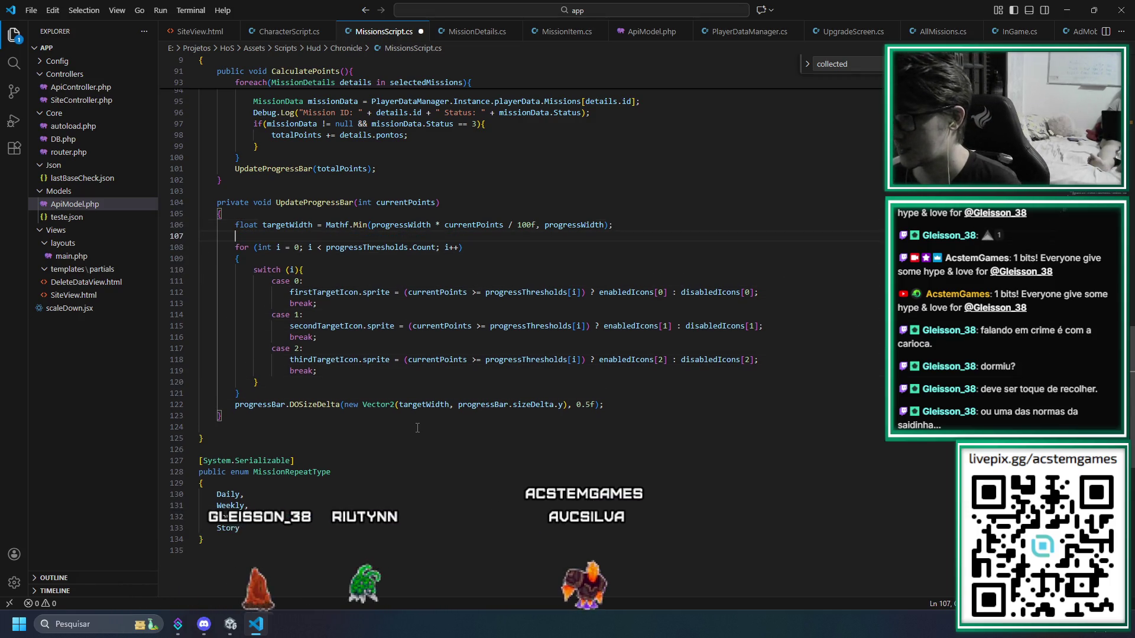
# Ask inline Copilot for a looping DOTween 1.2–0.8 scale oscillation and 360º rotation past each threshold
pyautogui.rightClick(240, 246)
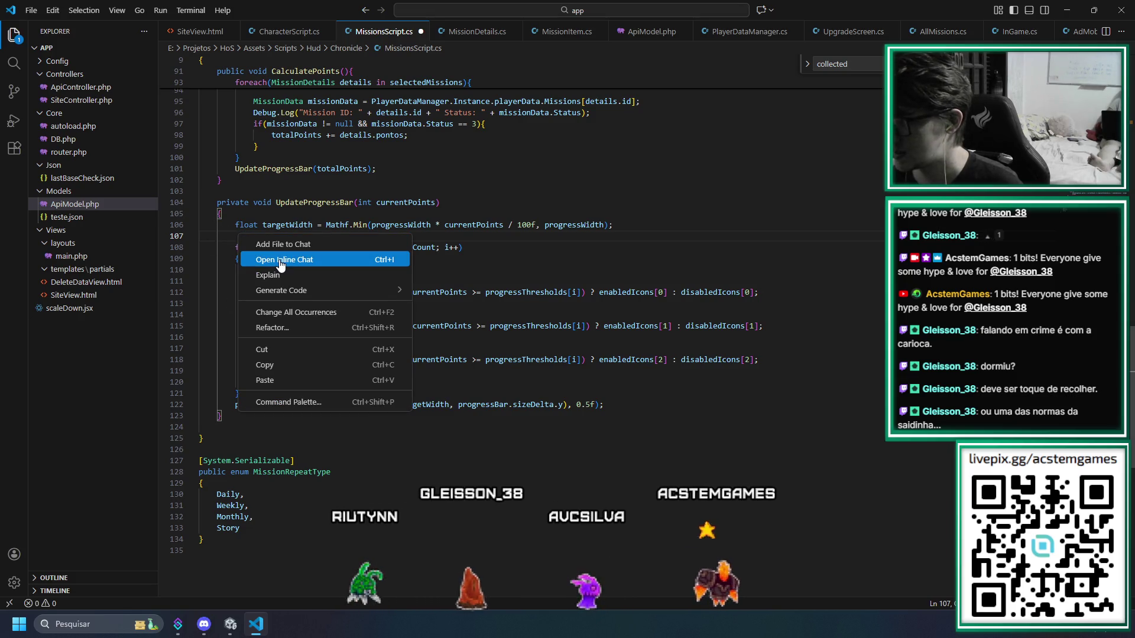
pyautogui.click(280, 260)
pyautogui.write('caso currentPoints >= progre')
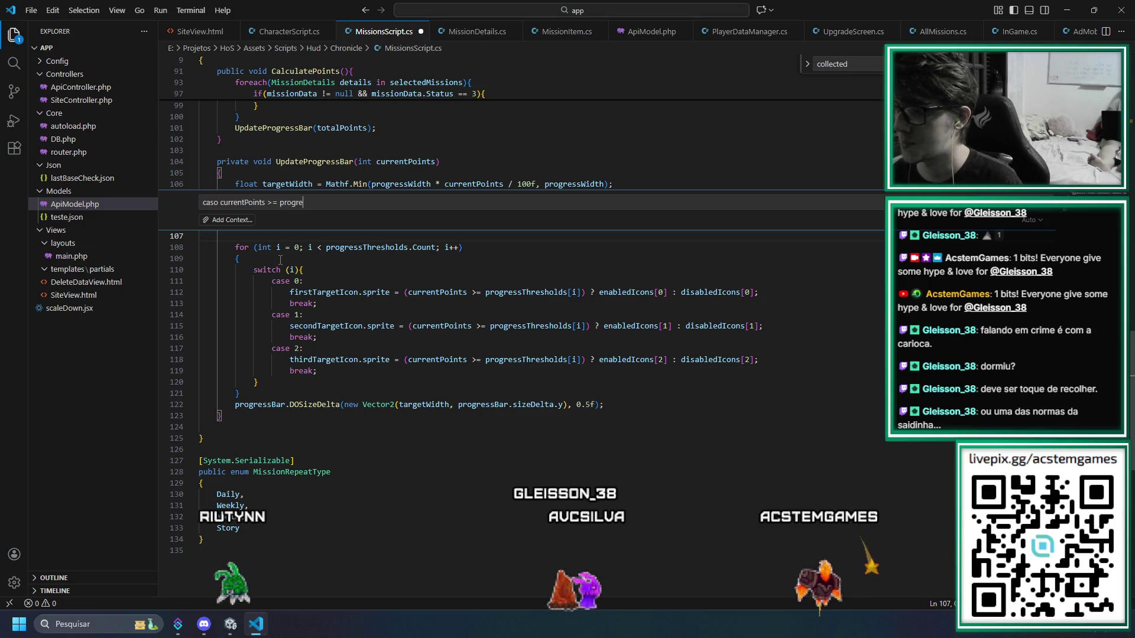
pyautogui.write('ssT')
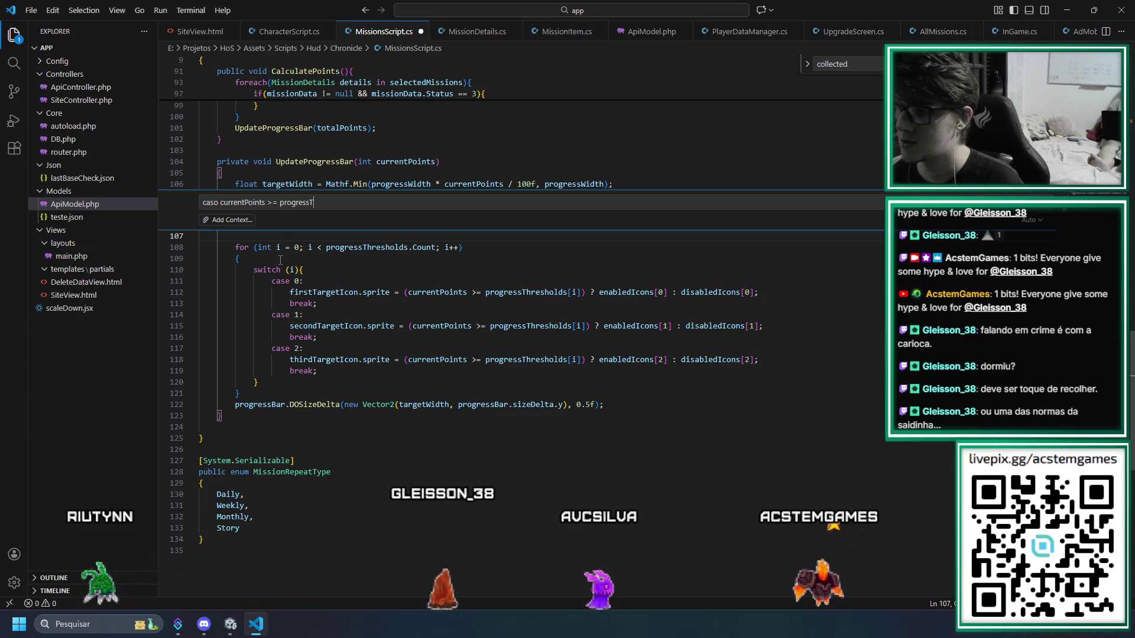
pyautogui.write('hresholds')
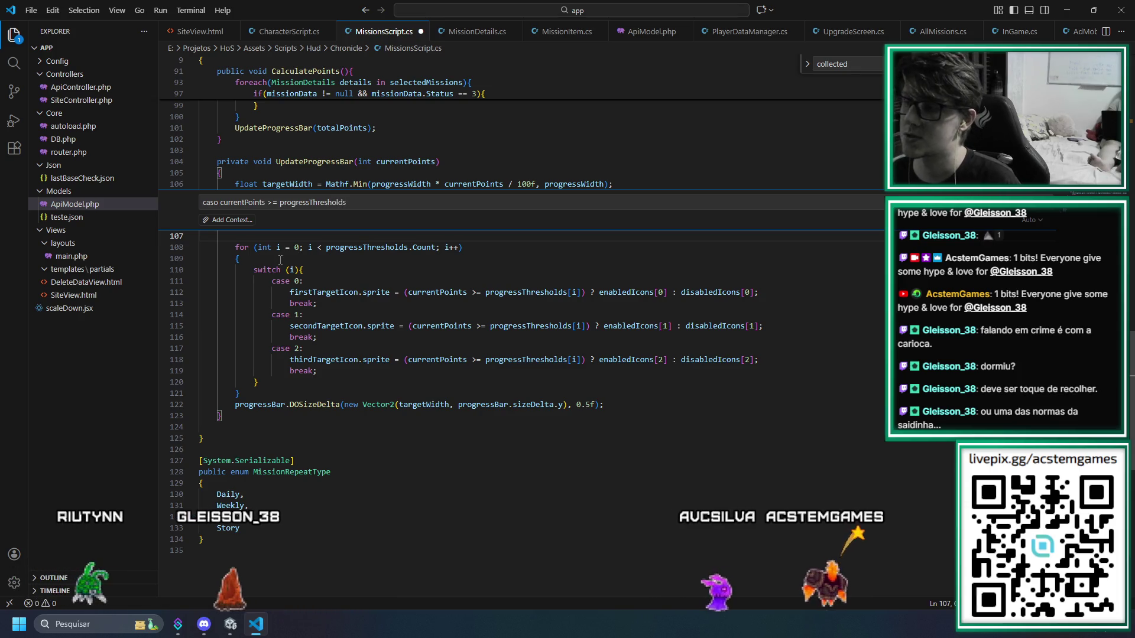
pyautogui.write('[i],')
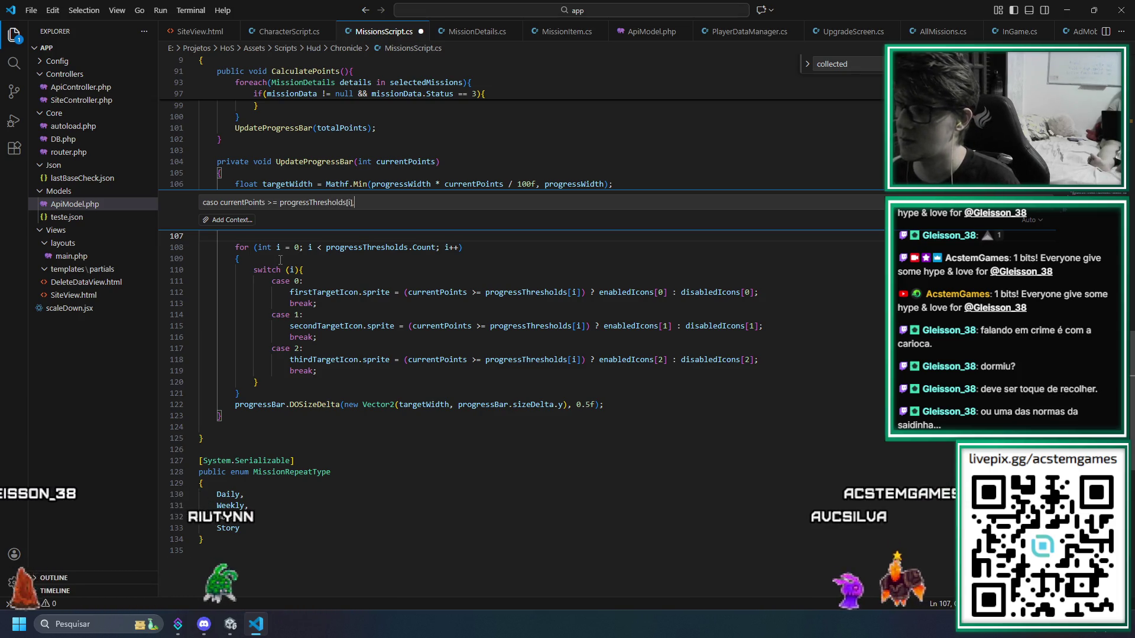
pyautogui.write(' quero um ')
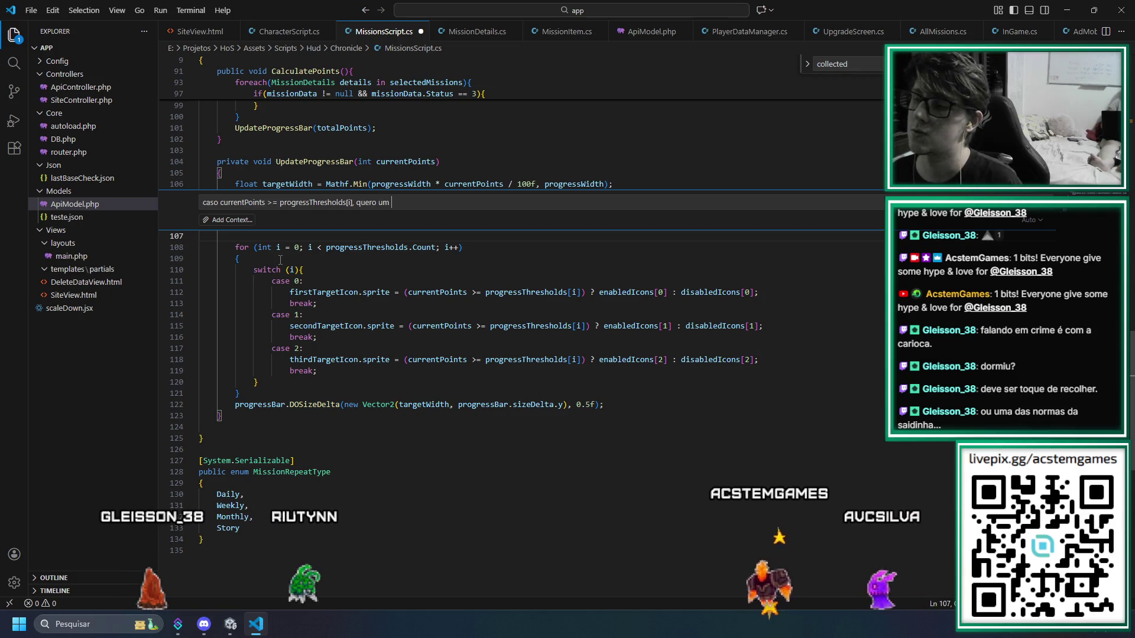
pyautogui.write('dotween que mexa com scaling')
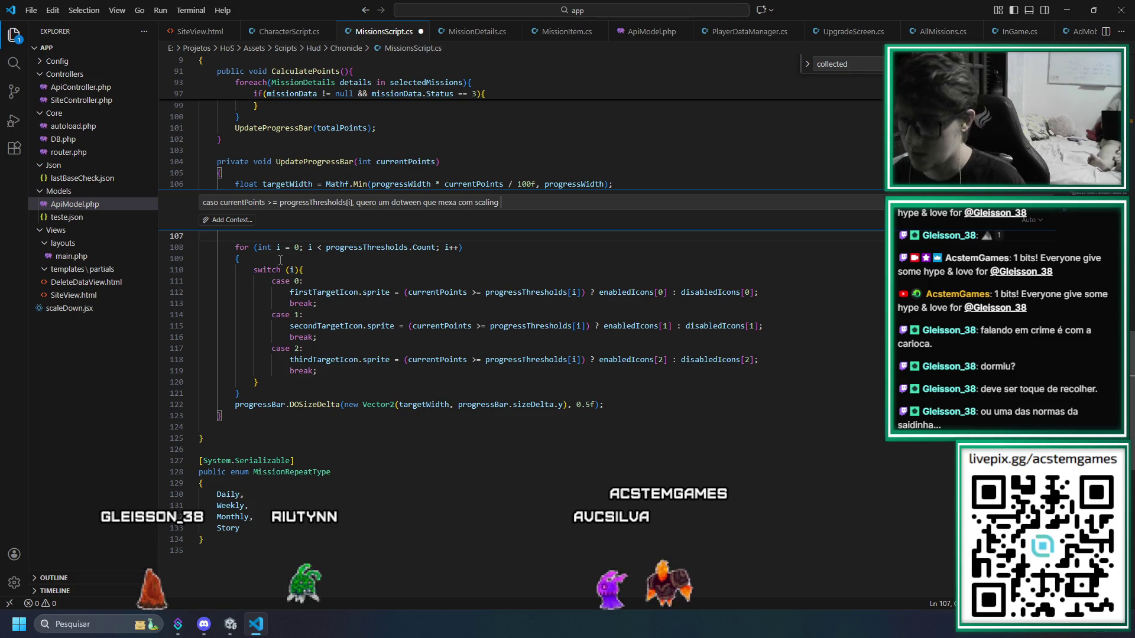
pyautogui.write('e')
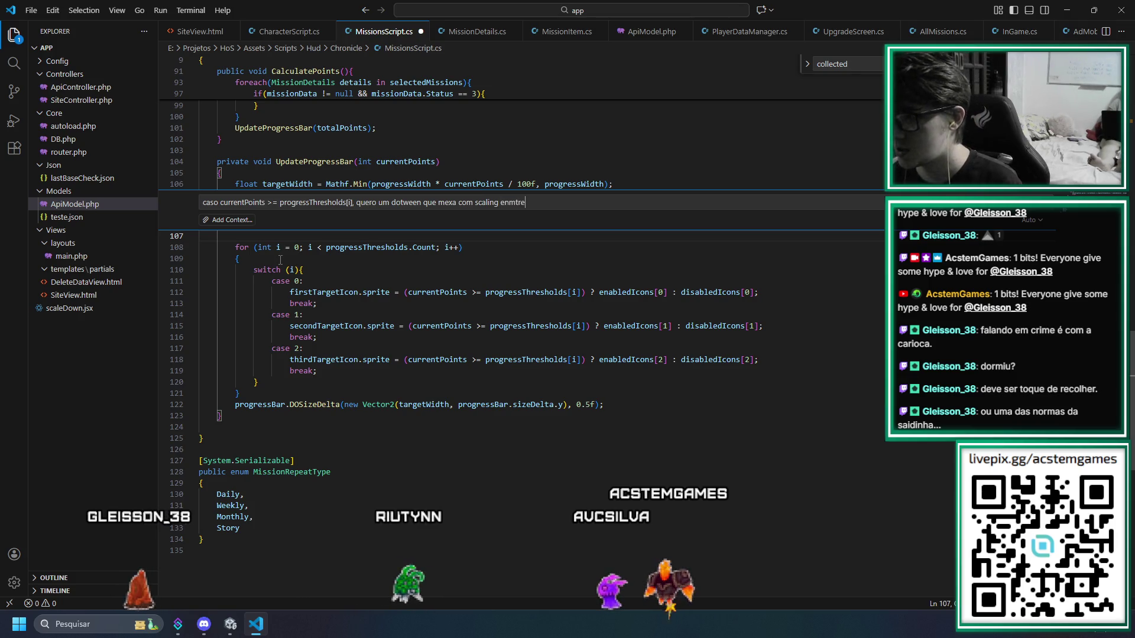
pyautogui.write('ntre 1.2 e 0.8 ')
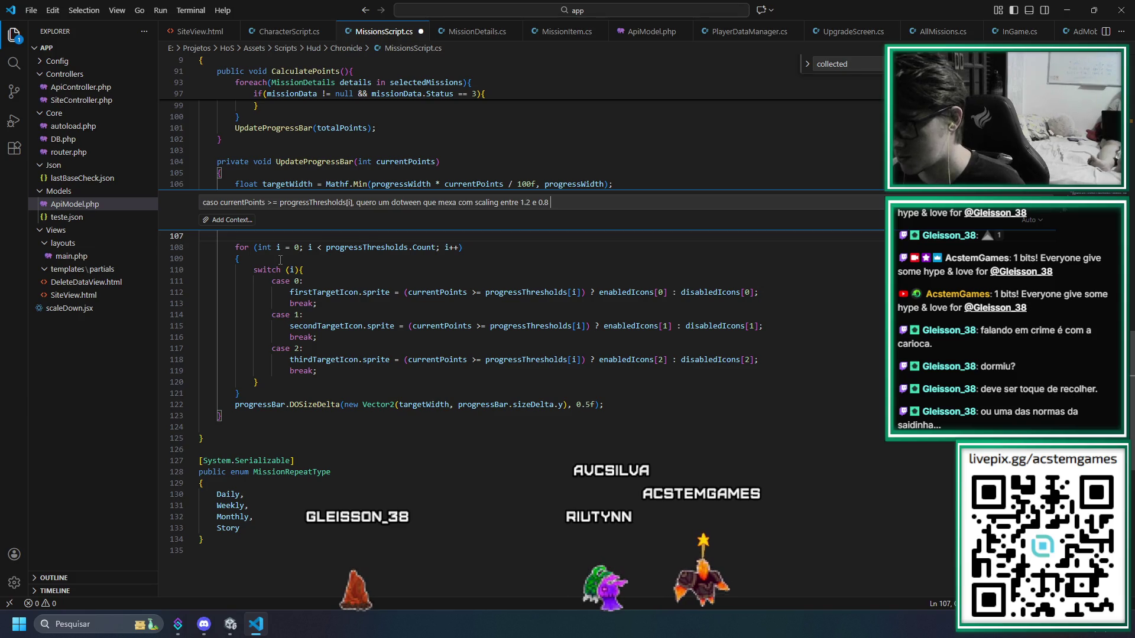
pyautogui.write('em loop,')
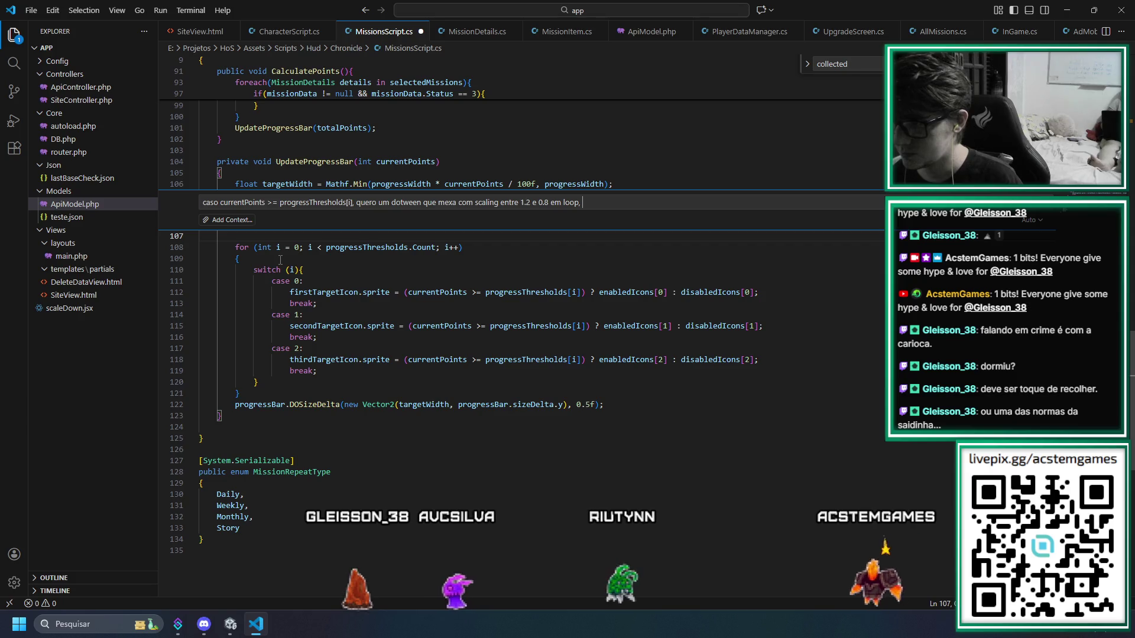
pyautogui.hotkey('ctrl', 'Left')
pyautogui.hotkey('ctrl', 'Left')
pyautogui.hotkey('ctrl', 'Left')
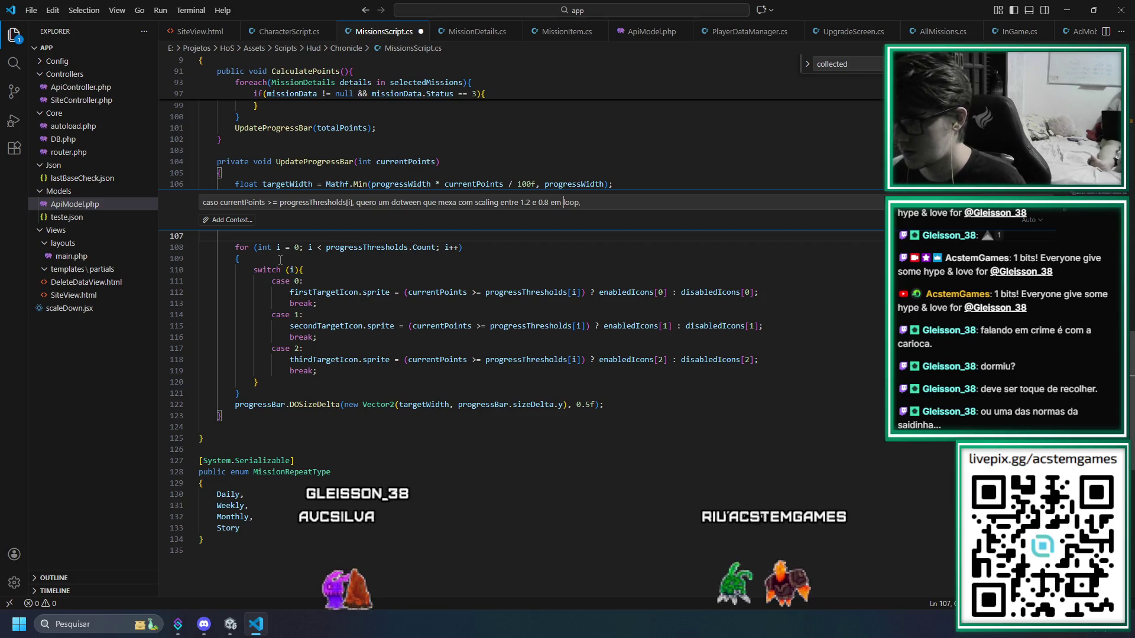
pyautogui.hotkey('ctrl', 'Left')
pyautogui.hotkey('ctrl', 'Left')
pyautogui.hotkey('ctrl', 'Left')
pyautogui.hotkey('ctrl', 'Left')
pyautogui.hotkey('ctrl', 'Left')
pyautogui.hotkey('ctrl', 'Left')
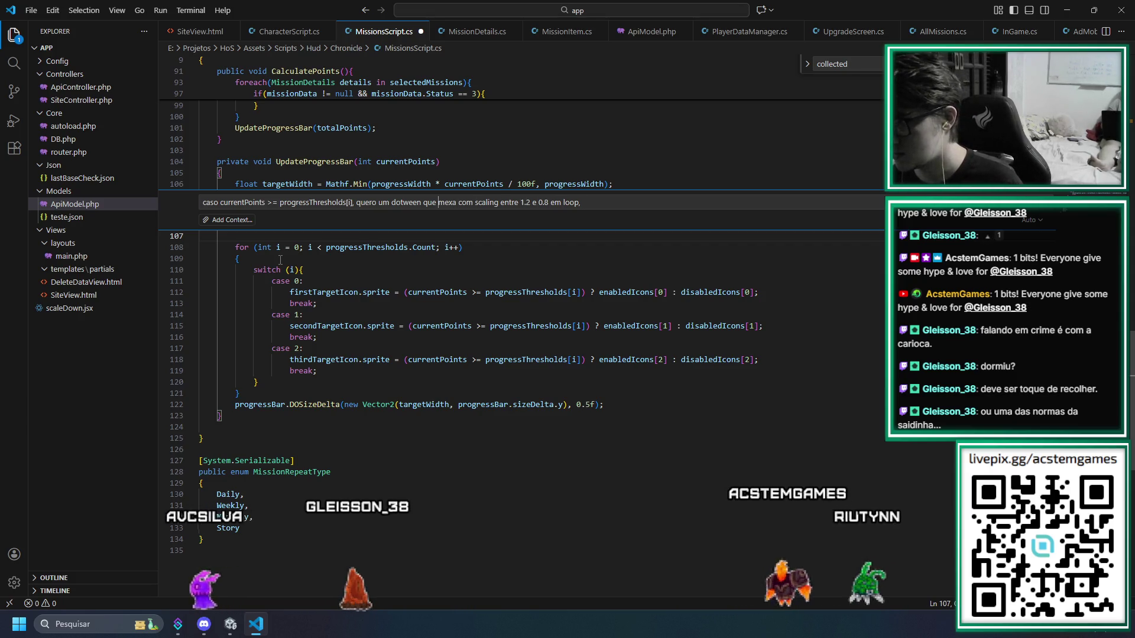
pyautogui.hotkey('ctrl', 'Delete')
pyautogui.write('oscile')
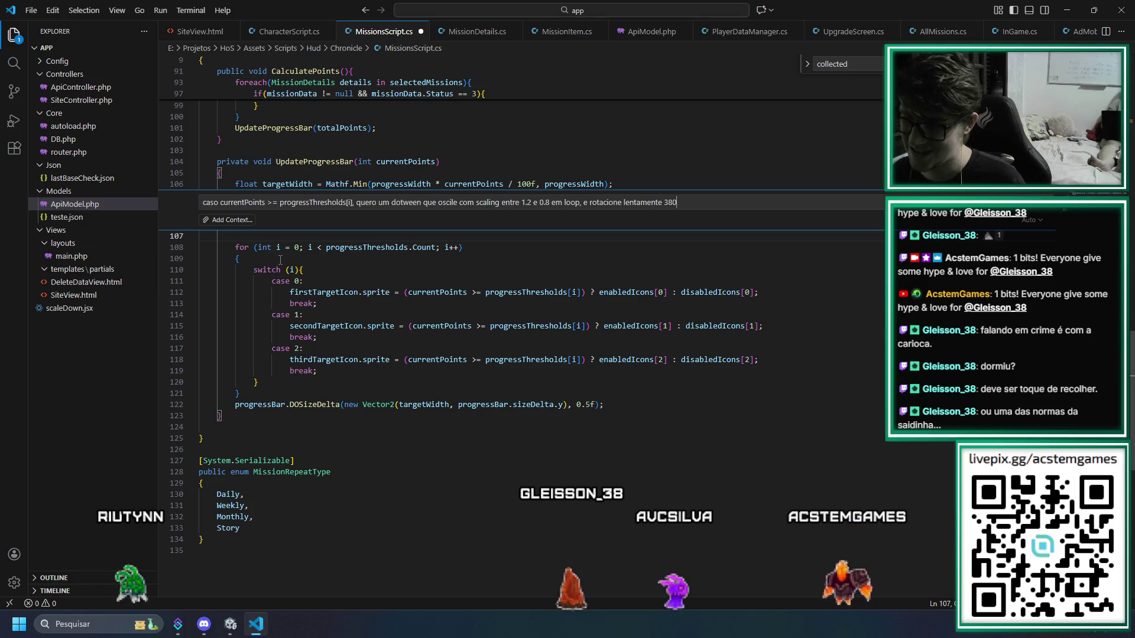
pyautogui.write('º em ')
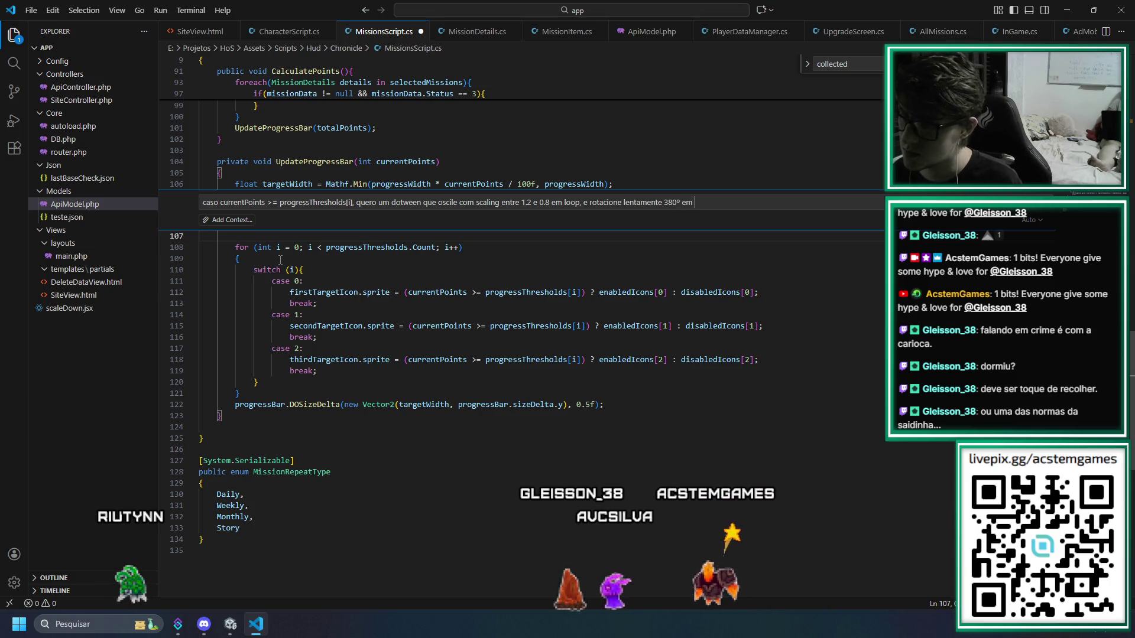
pyautogui.write('loop também')
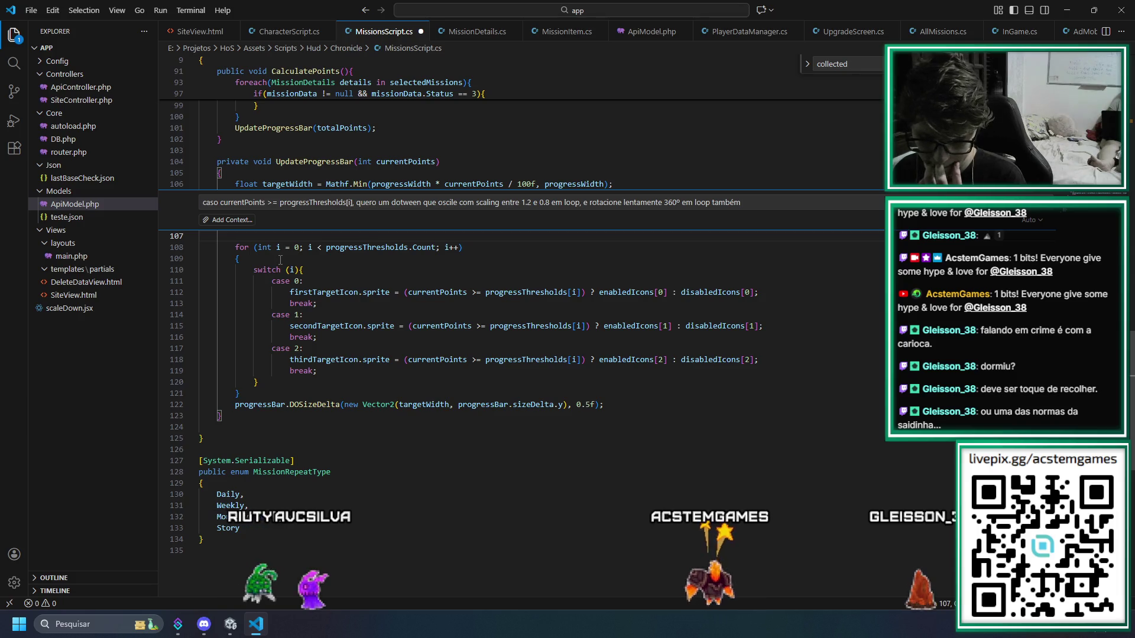
pyautogui.press('Return')
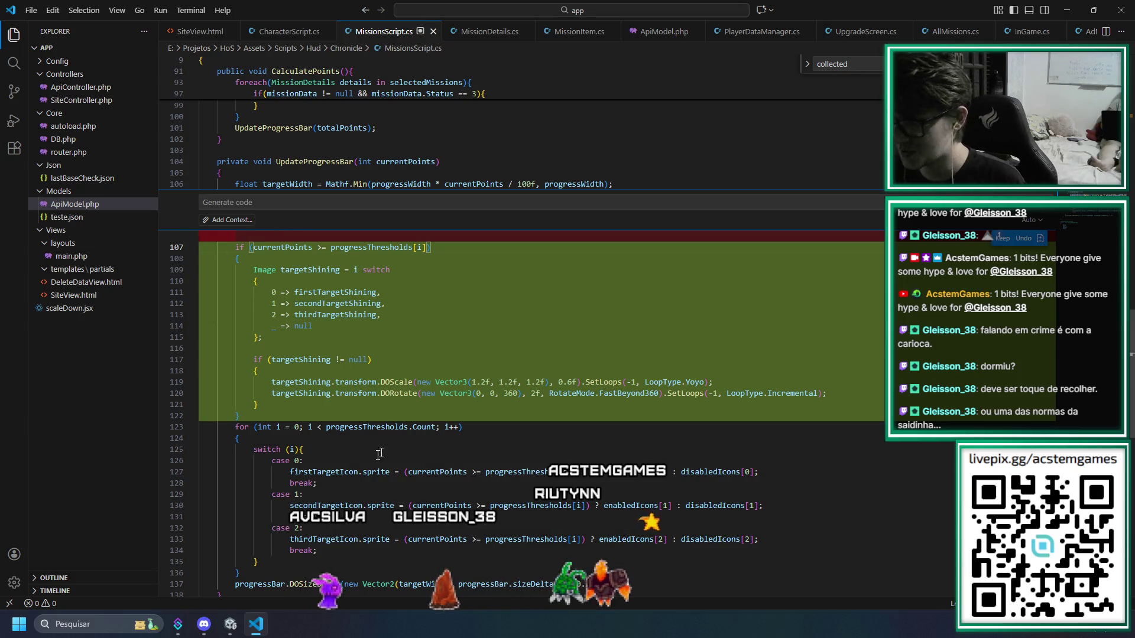
# Review and accept the generated block with a 1.2 Yoyo DOScale and 360° incremental DORotate
pyautogui.scroll(1, 355, 425)
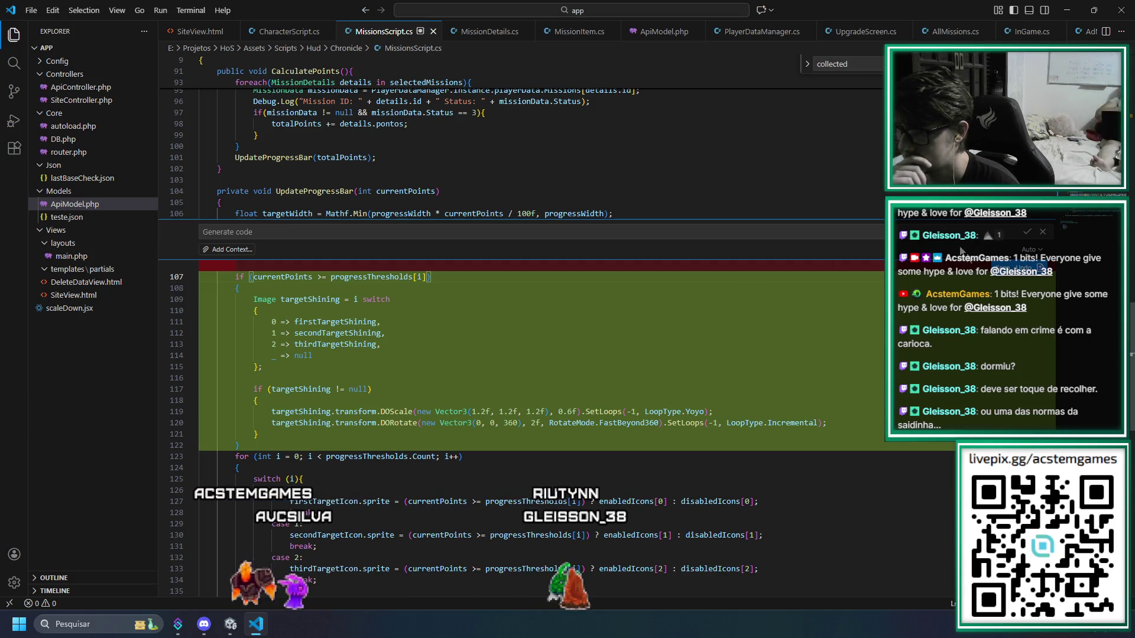
pyautogui.click(1028, 234)
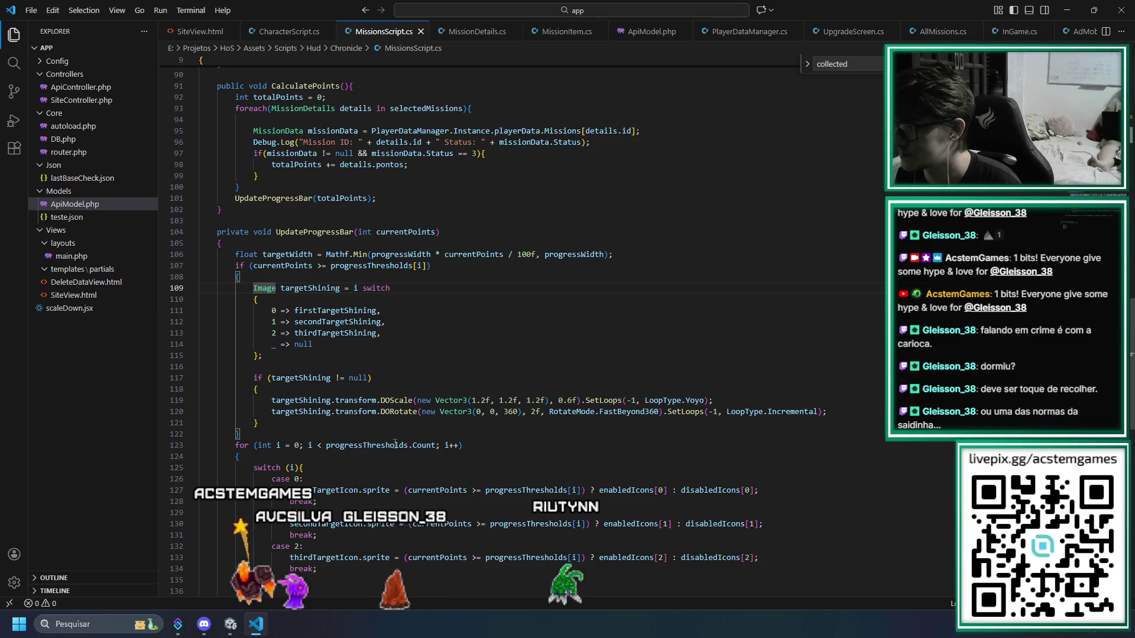
# Cut the generated if block and paste it inside the for loop
pyautogui.press('Right')
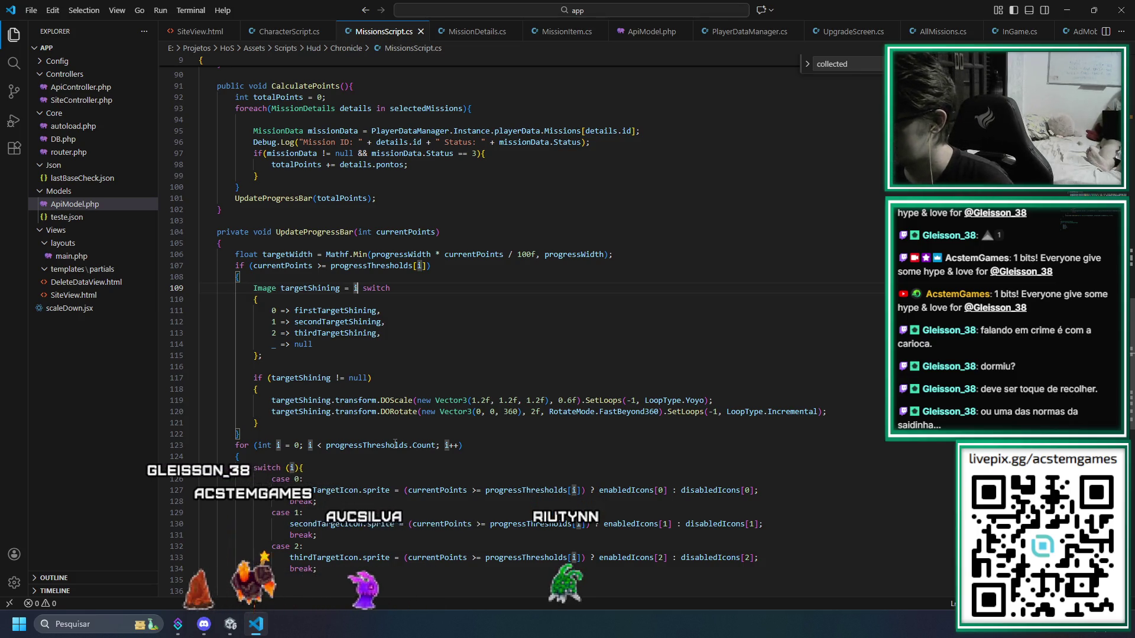
pyautogui.press('End')
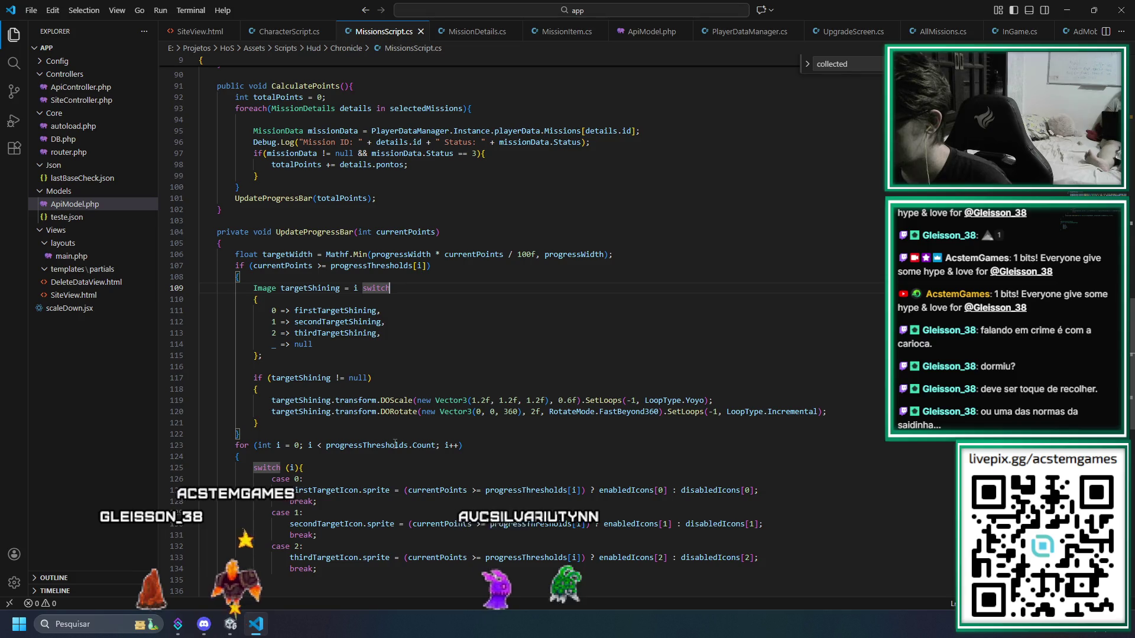
pyautogui.press('Up')
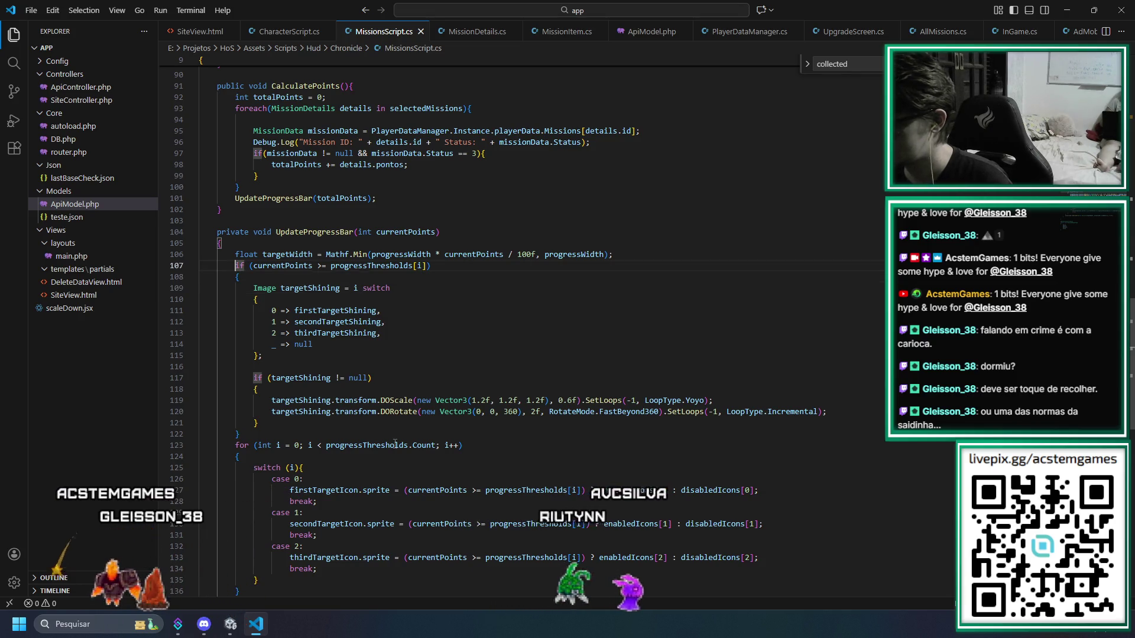
pyautogui.hotkey('shift', 'alt', 'Right')
pyautogui.hotkey('shift', 'alt', 'Right')
pyautogui.hotkey('shift', 'alt', 'Right')
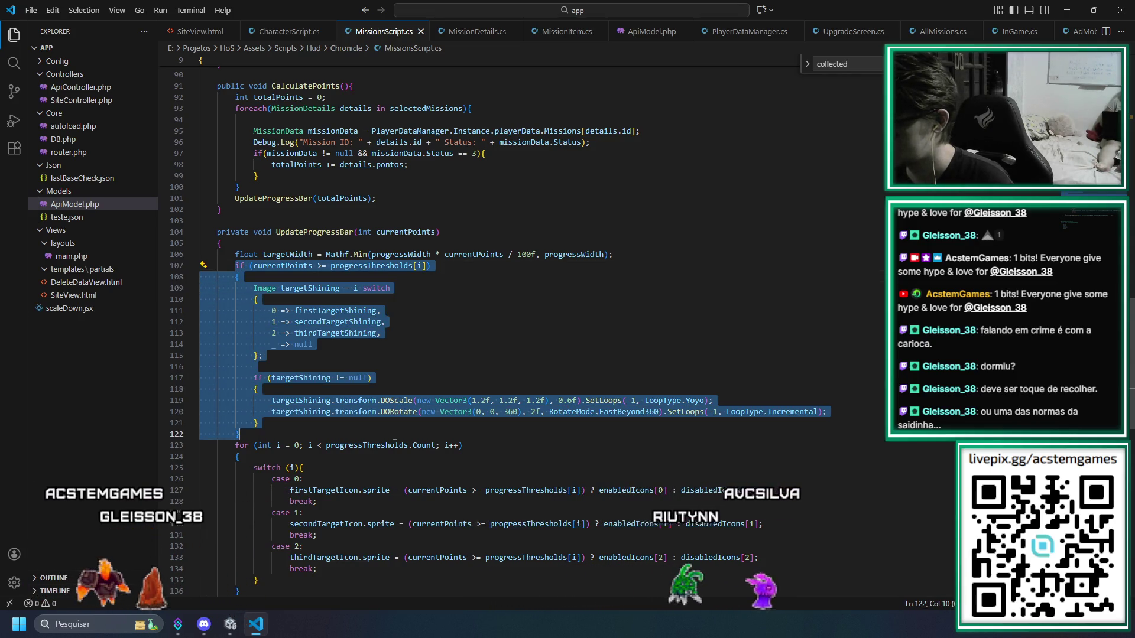
pyautogui.press('Delete')
pyautogui.press('Down')
pyautogui.press('Down')
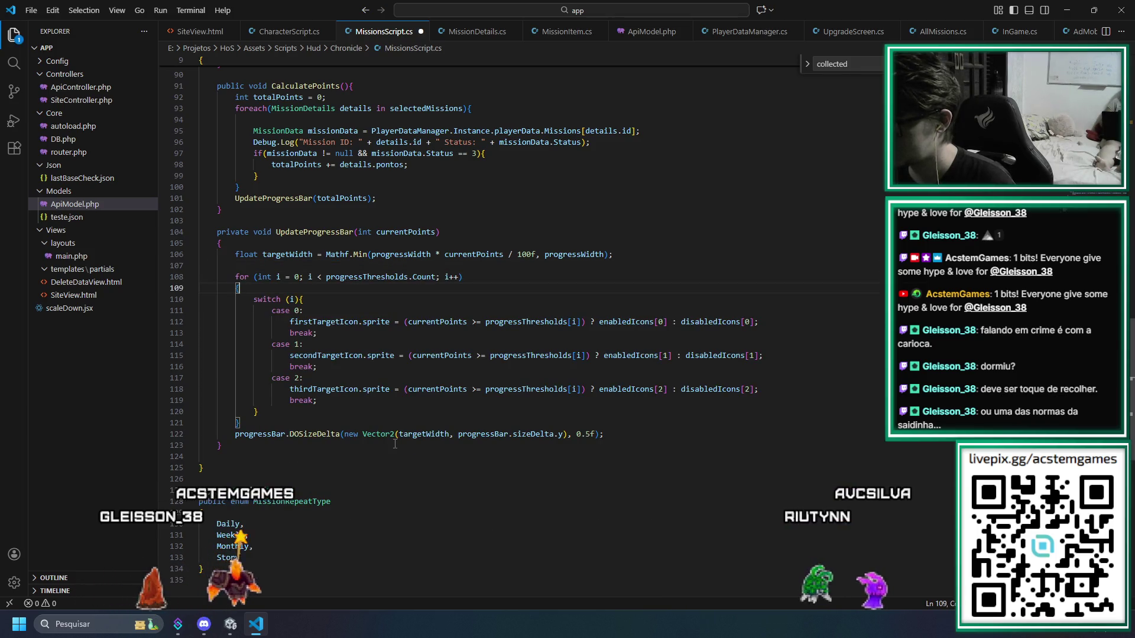
pyautogui.write('if (currentPoints >= progressThresholds[i])         {             Image targetShining = i switch             {                 0 => firstTargetShining,                 1 => secondTargetShining,                 2 => thirdTargetShining,                 _ => null             };              if (targetShining != null)             {                 targetShining.transform.DOScale(new Vector3(1.2f, 1.2f, 1.2f), 0.6f).SetLoops(-1, LoopType.Yoyo);                 targetShining.transform.DORotate(new Vector3(0, 0, 360), 2f, RotateMode.FastBeyond360).SetLoops(-1, LoopType.Incremental);             }         }')
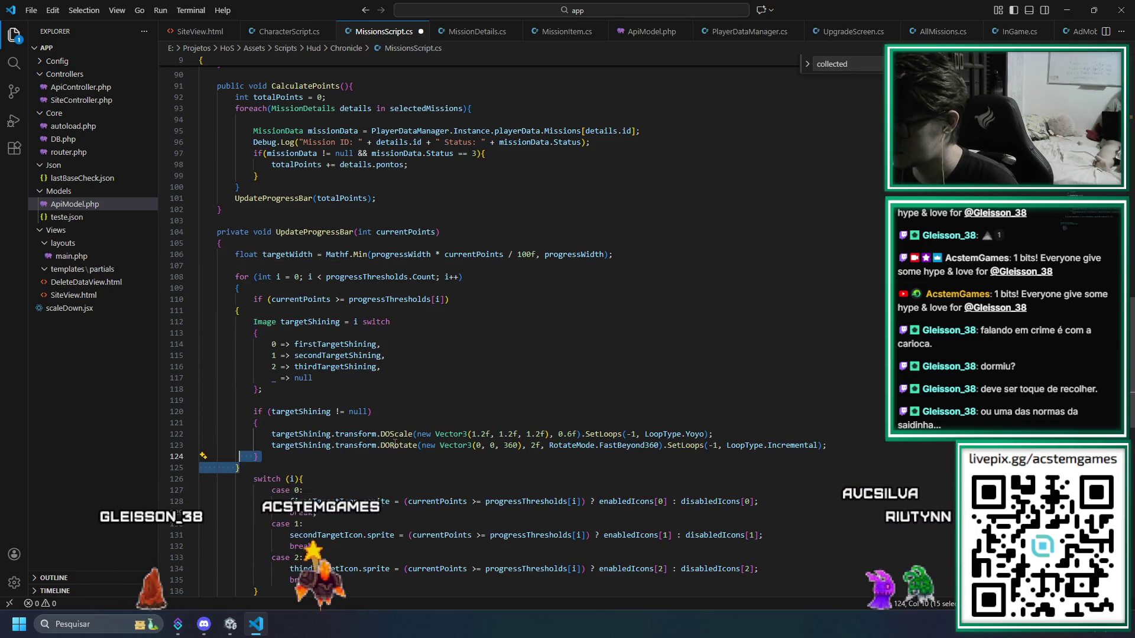
# Indent the body of the currentPoints threshold check by one level
pyautogui.hotkey('shift', 'Up')
pyautogui.hotkey('shift', 'Up')
pyautogui.hotkey('shift', 'Up')
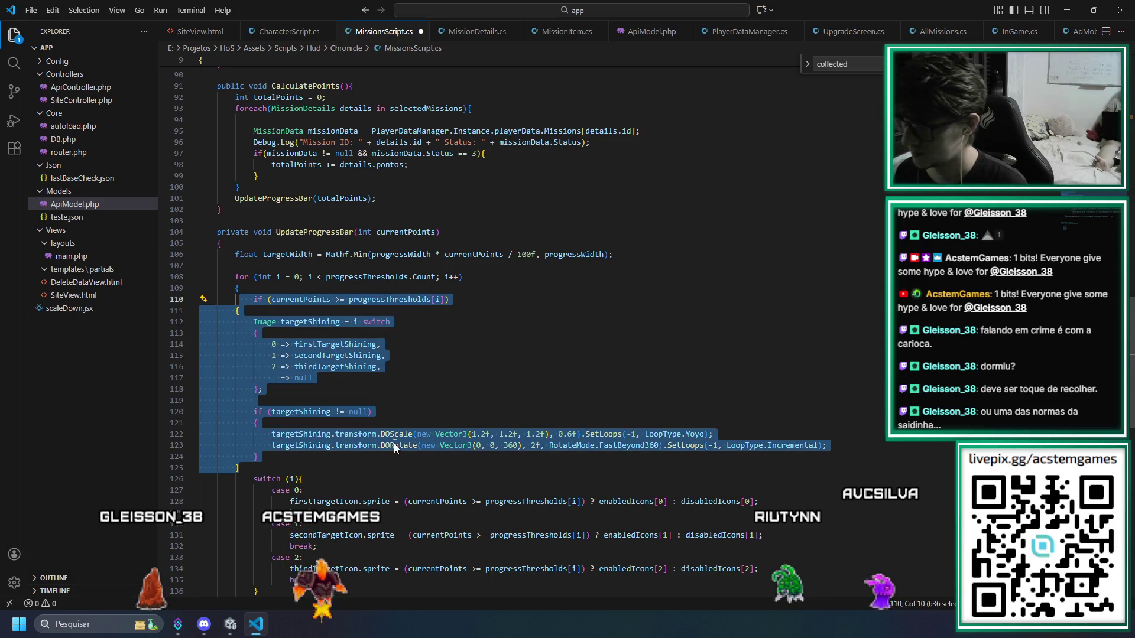
pyautogui.hotkey('ctrl', 'k')
pyautogui.hotkey('ctrl', 'f')
pyautogui.press('Escape')
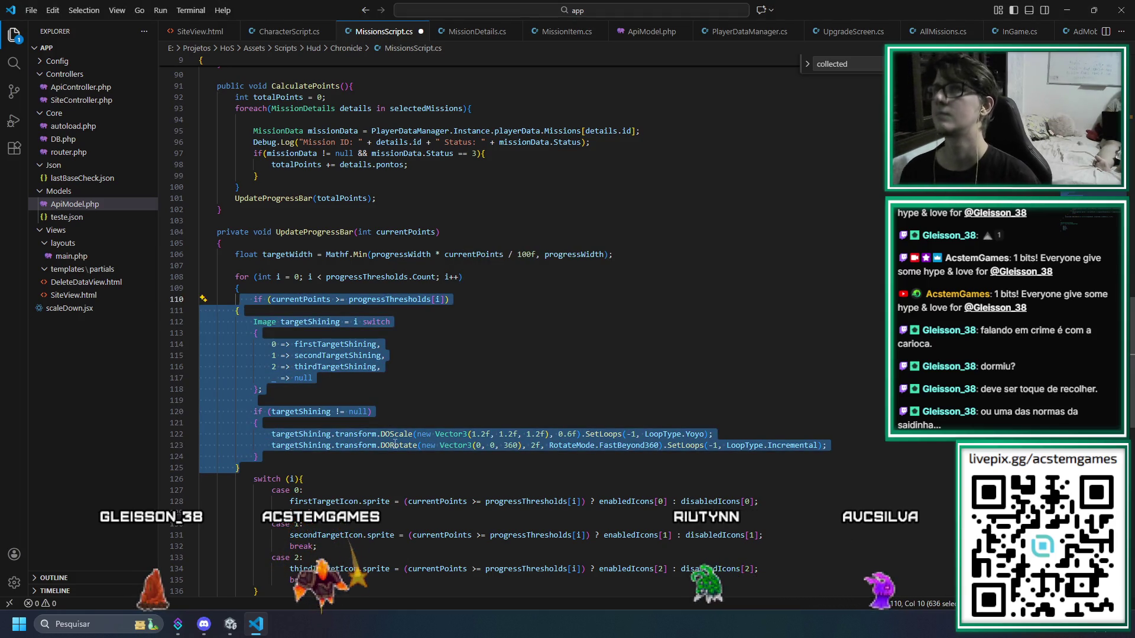
pyautogui.press('Down')
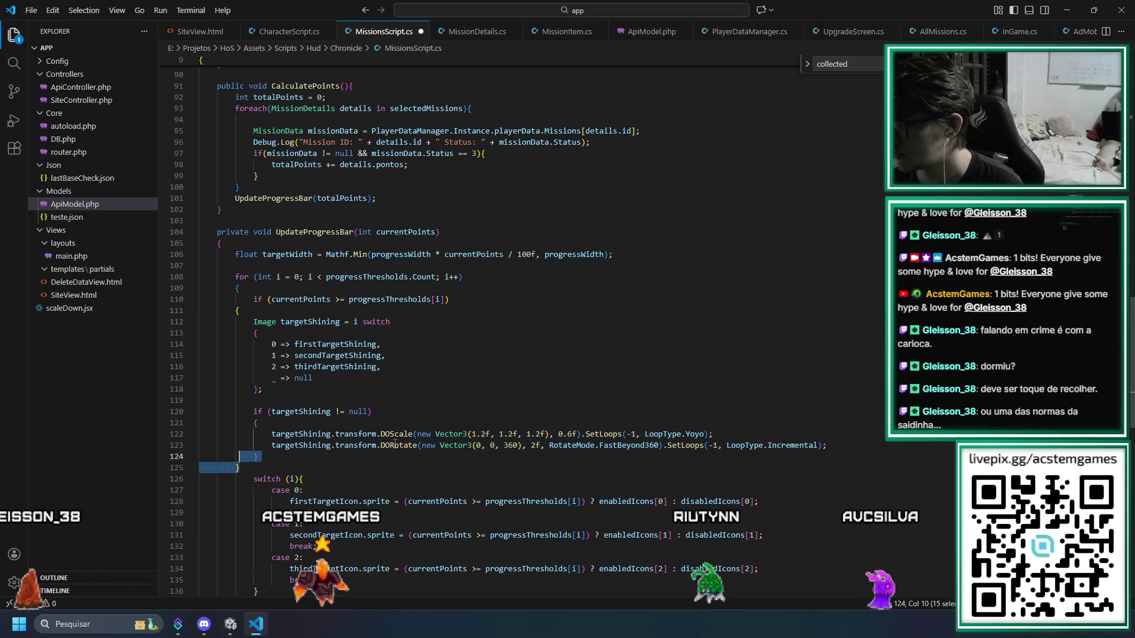
pyautogui.hotkey('shift', 'Up')
pyautogui.hotkey('shift', 'Up')
pyautogui.hotkey('shift', 'Up')
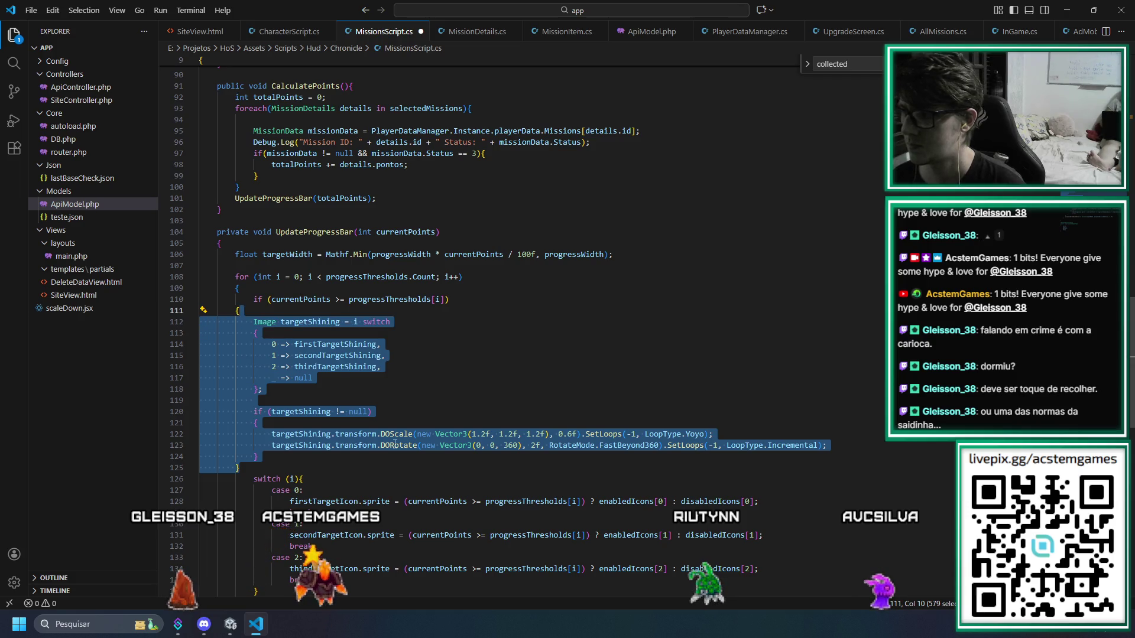
pyautogui.press('Tab')
pyautogui.press('Down')
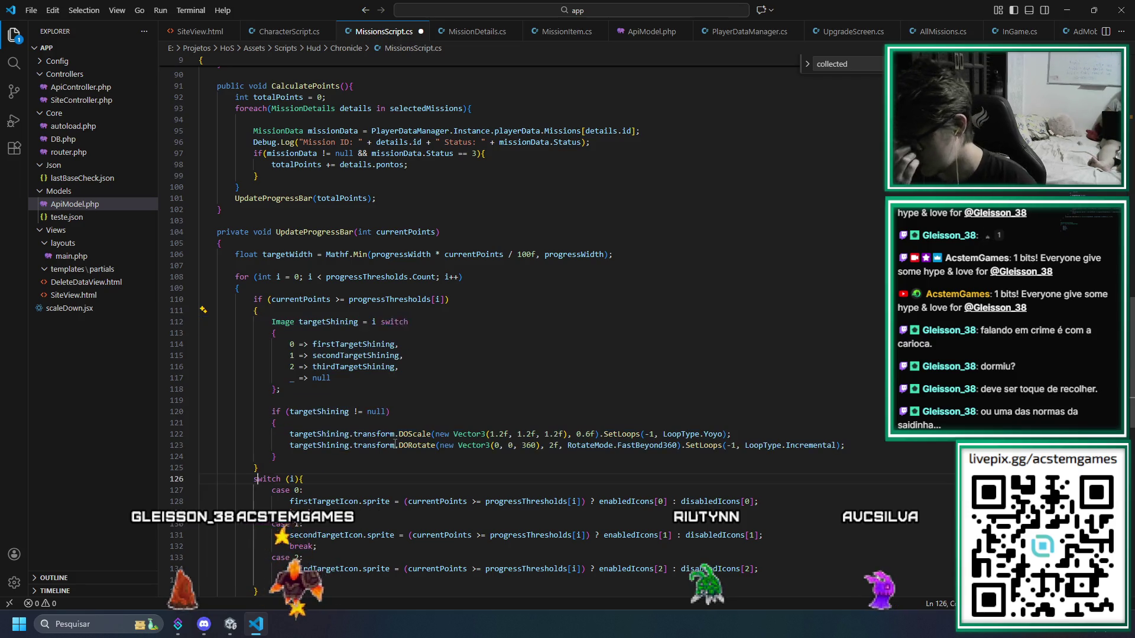
pyautogui.press('Up')
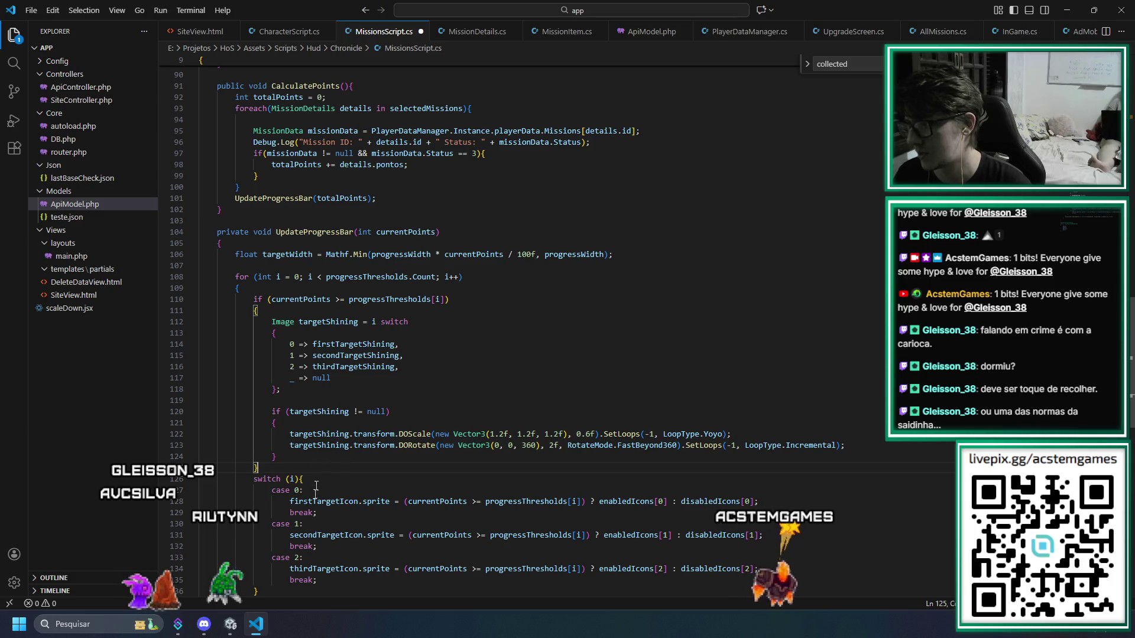
# Type Image and accept the targetIcon switch mapping 0–2 to first/second/thirdTargetIcon, default null
pyautogui.scroll(-3, 347, 473)
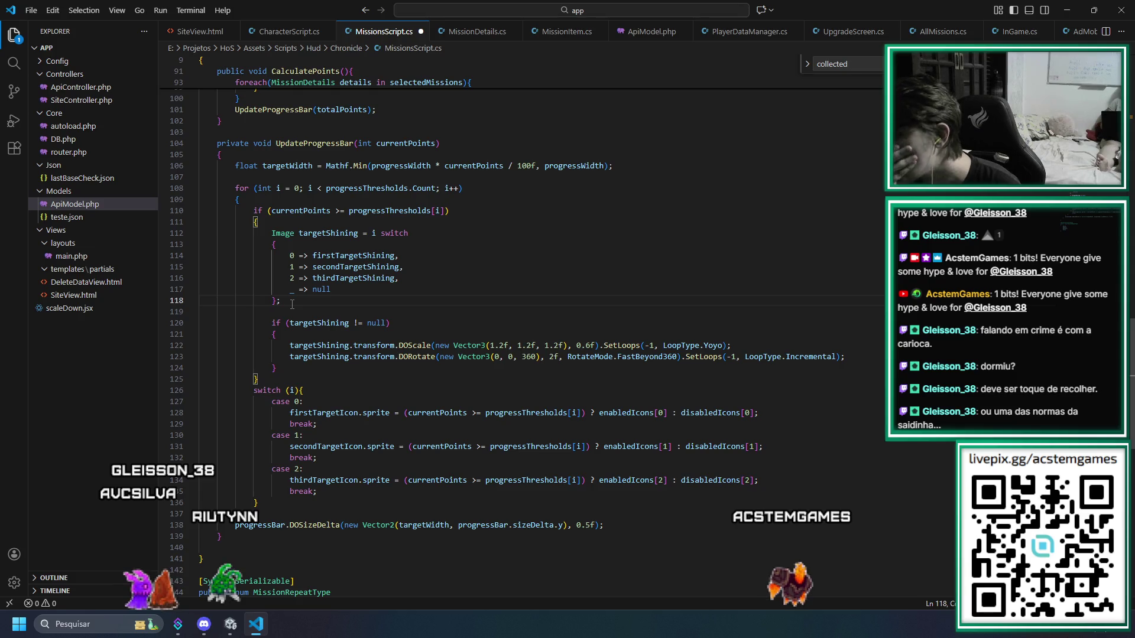
pyautogui.press('Return')
pyautogui.press('Return')
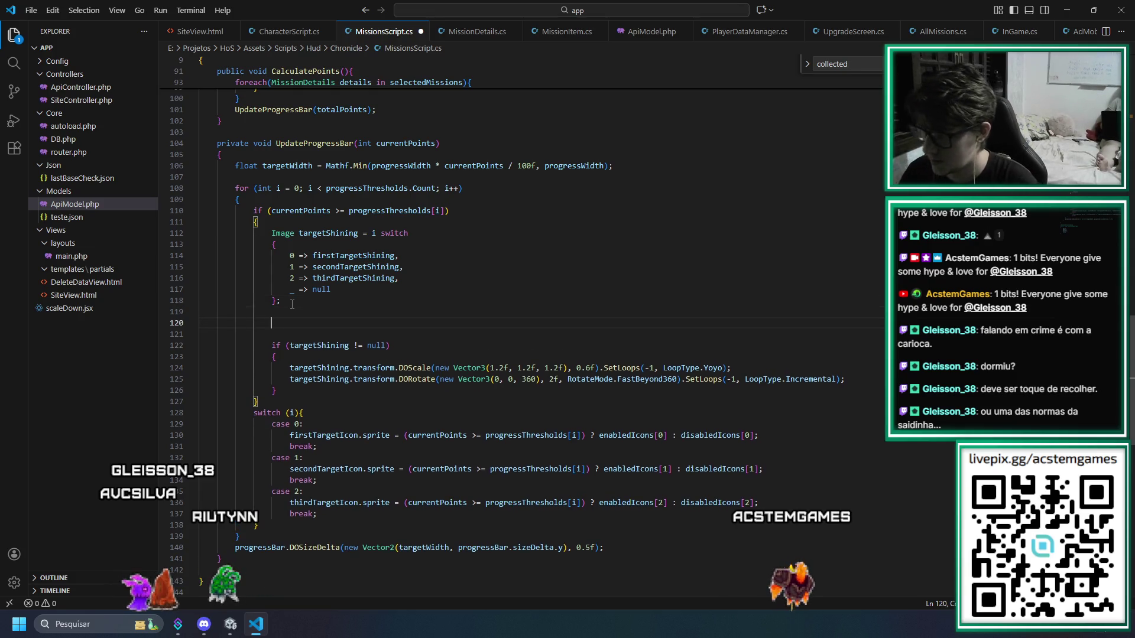
pyautogui.write('O,age')
pyautogui.hotkey('ctrl', 'shift', 'Left')
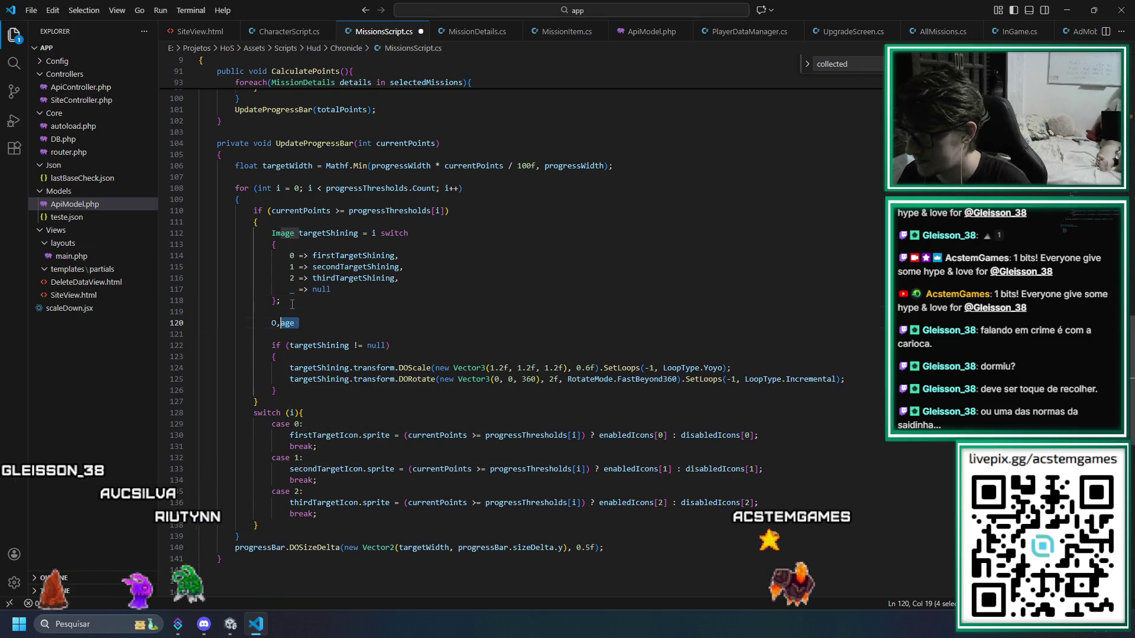
pyautogui.write('Image')
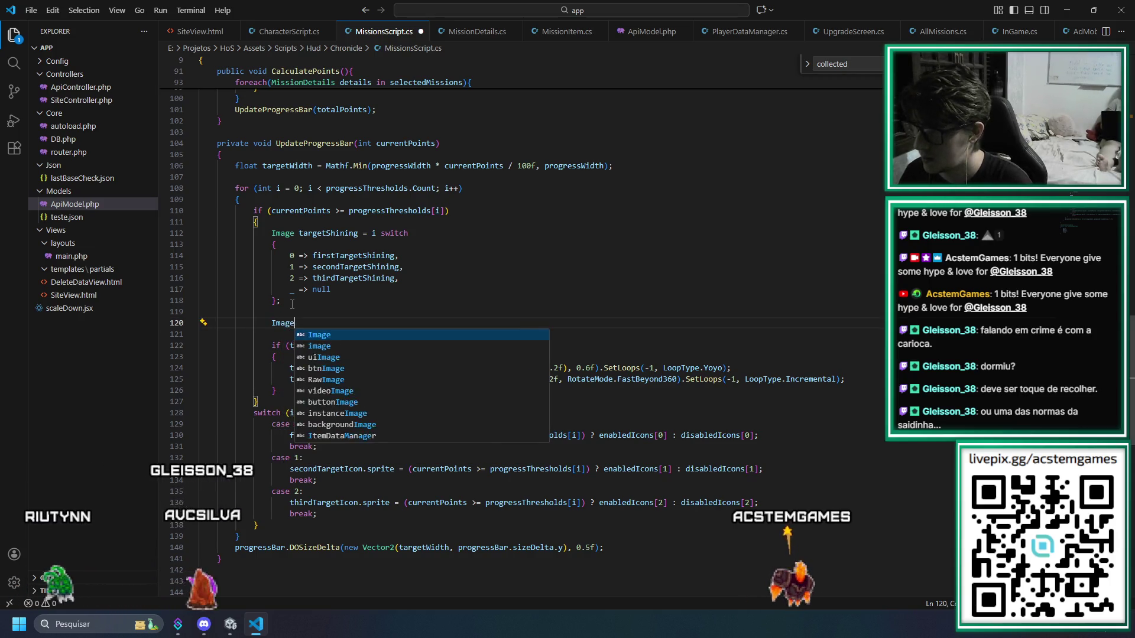
pyautogui.press('Escape')
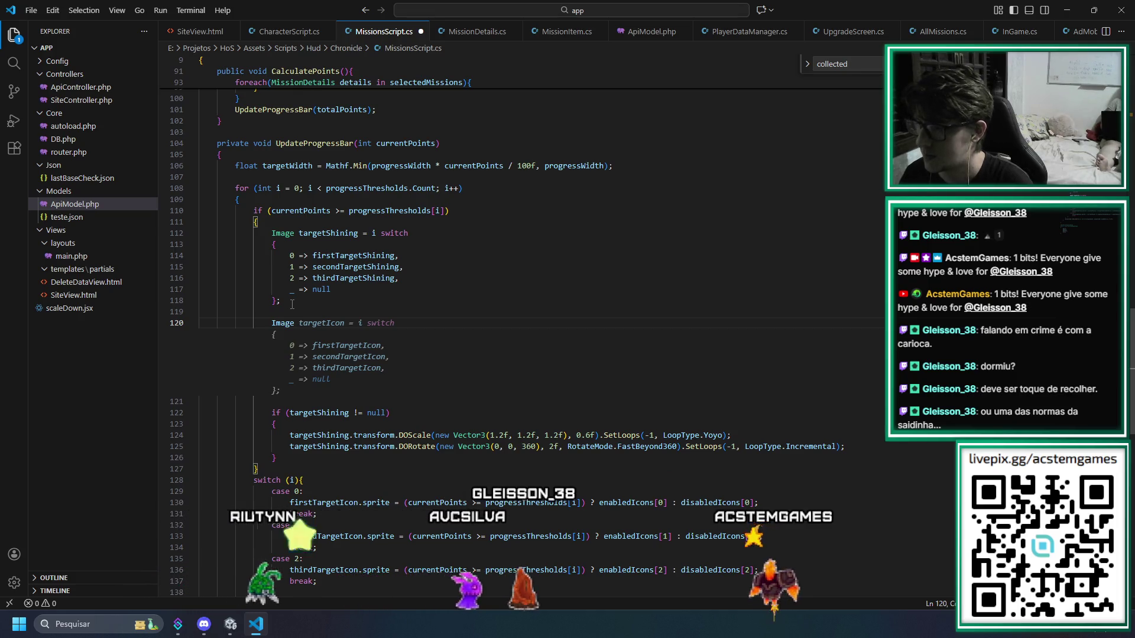
pyautogui.press('Tab')
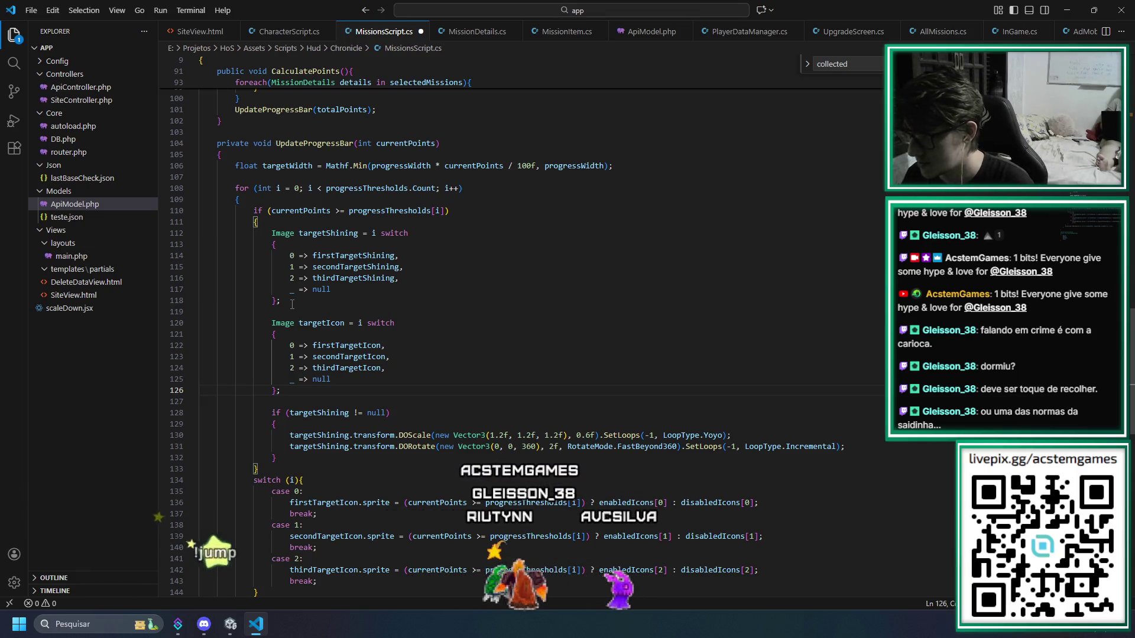
pyautogui.press('Down')
pyautogui.press('Down')
pyautogui.press('Down')
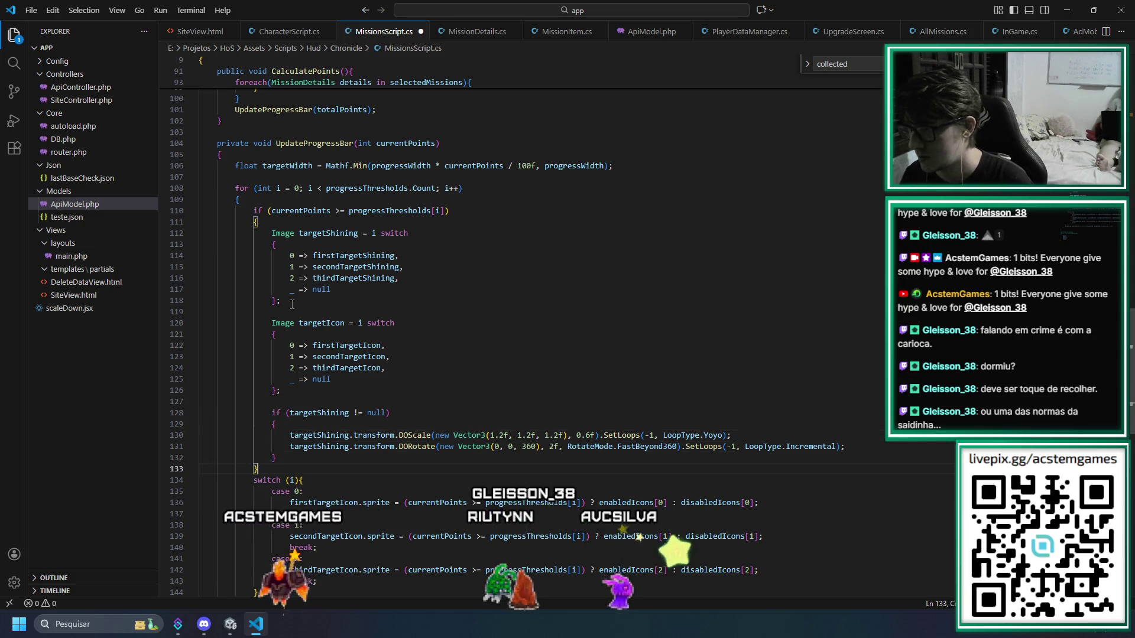
# Add an if block that sets targetIcon's sprite to collectedIcons[i] when targetIcon isn't null
pyautogui.press('Return')
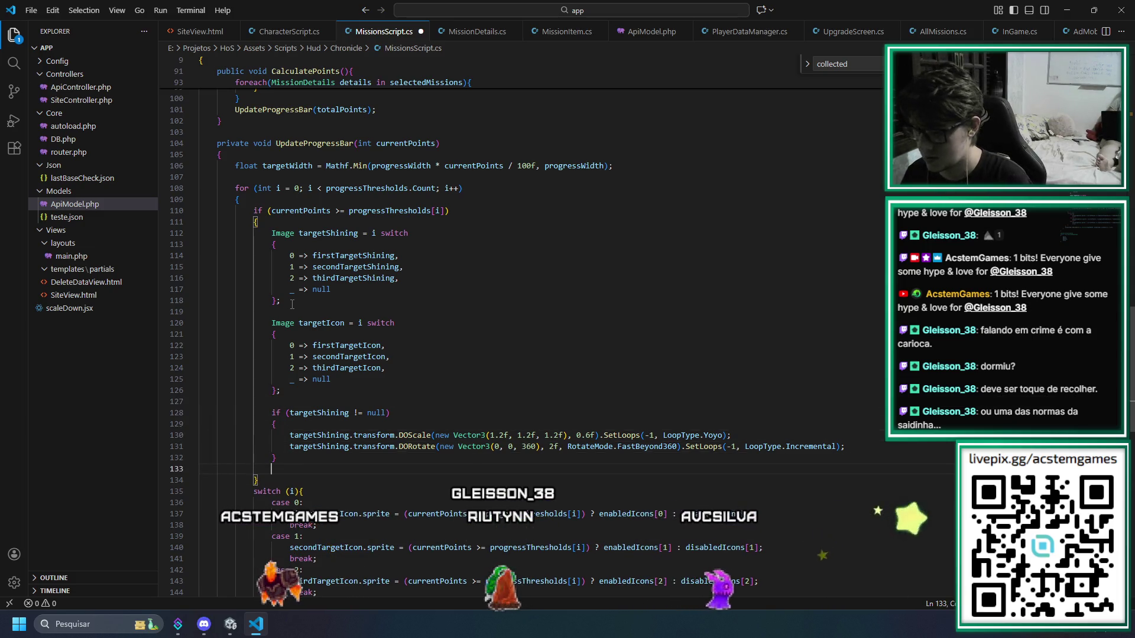
pyautogui.write('if(')
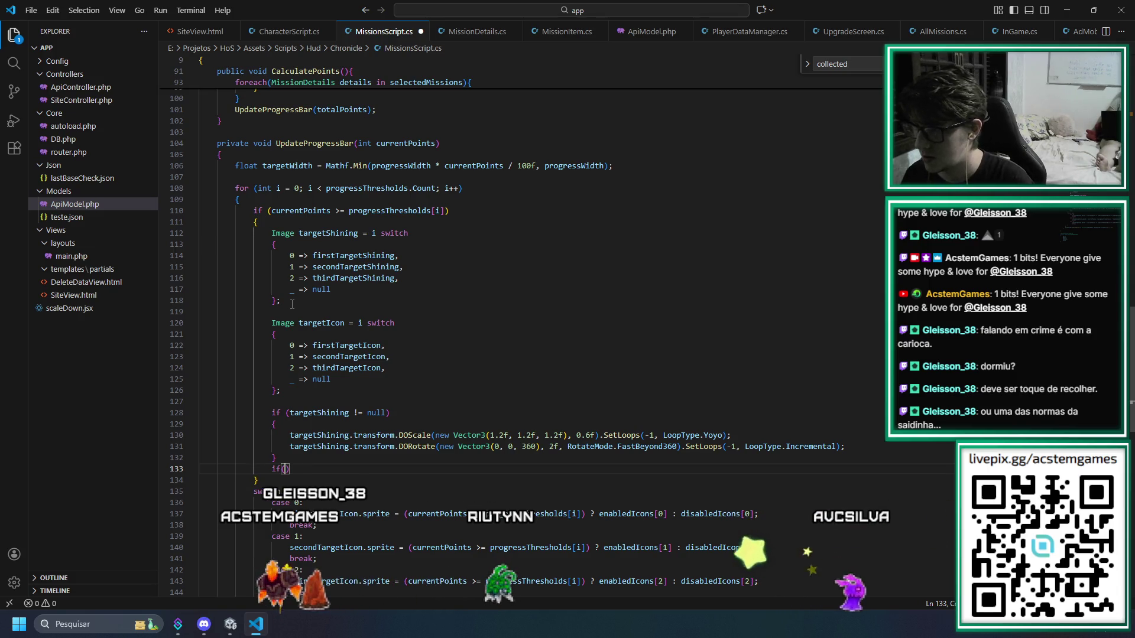
pyautogui.press('Tab')
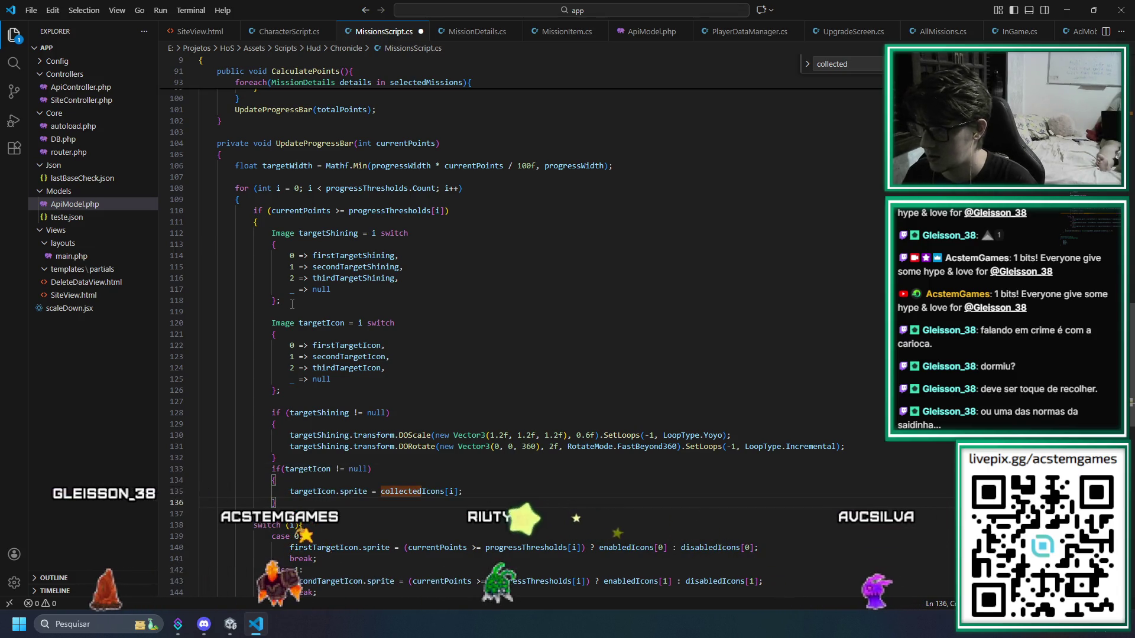
pyautogui.press('Down')
pyautogui.press('Down')
pyautogui.press('Down')
pyautogui.scroll(-3, 291, 300)
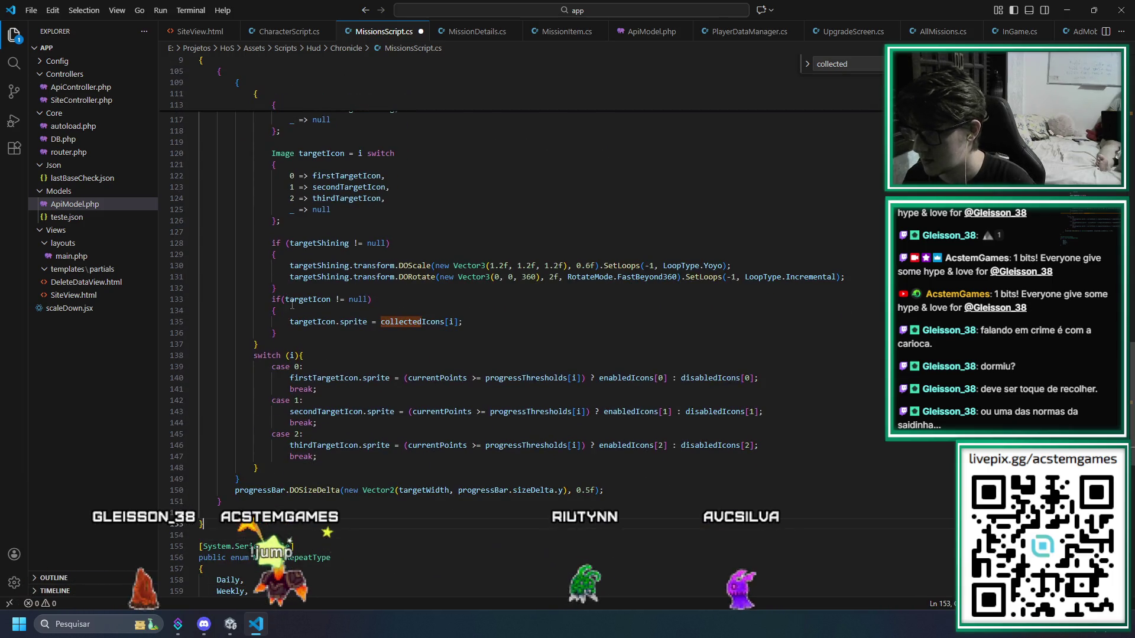
pyautogui.press('Up')
pyautogui.press('Up')
pyautogui.press('Up')
pyautogui.press('Up')
pyautogui.press('Up')
pyautogui.press('Up')
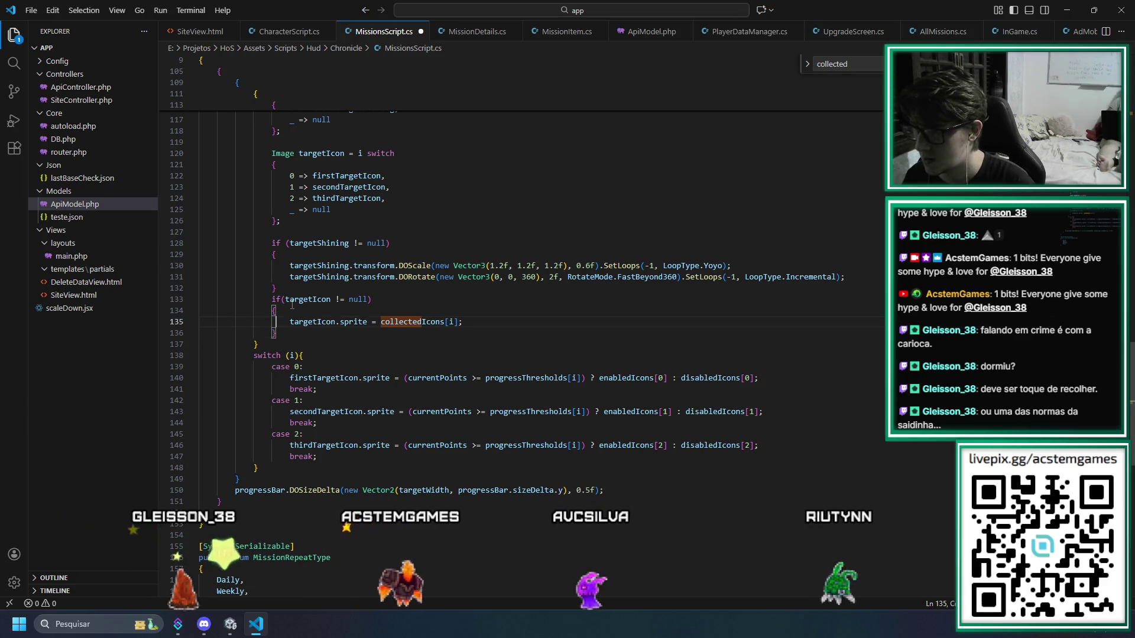
# Check the uses of targetIcon and progressThresholds, placing the caret at the loop body's start
pyautogui.press('Home')
pyautogui.scroll(5, 370, 214)
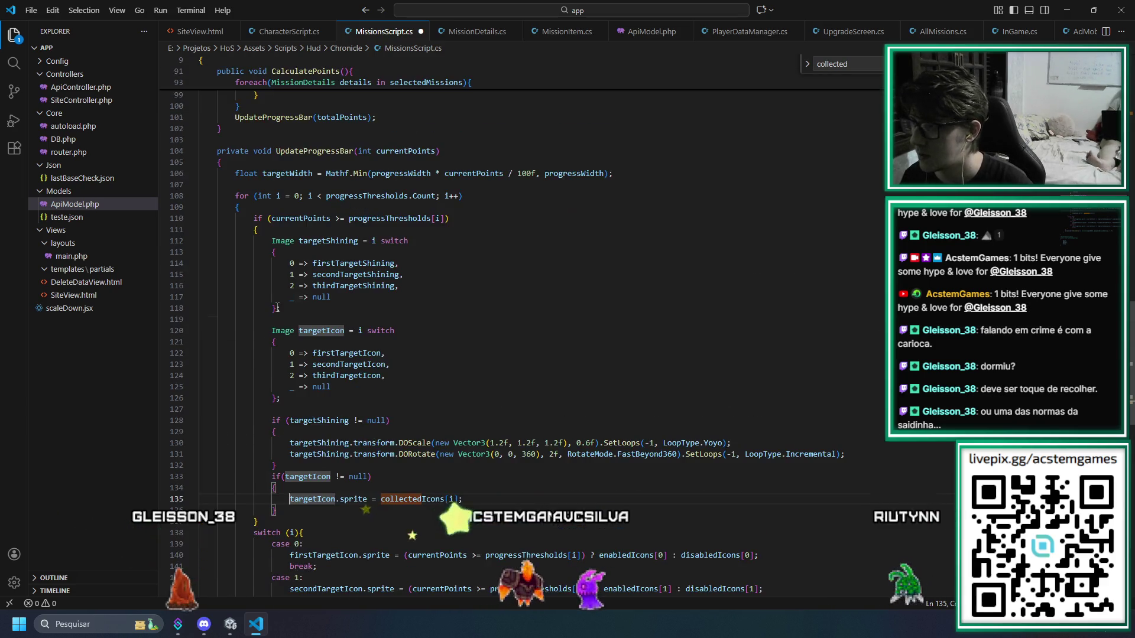
pyautogui.doubleClick(369, 217)
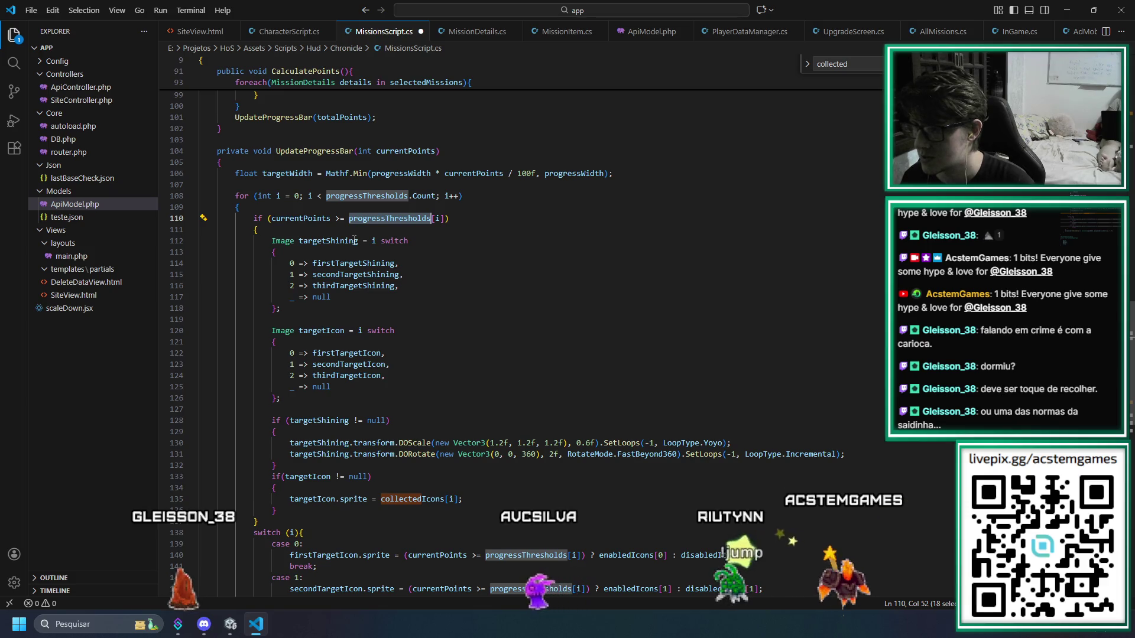
pyautogui.scroll(-3, 516, 469)
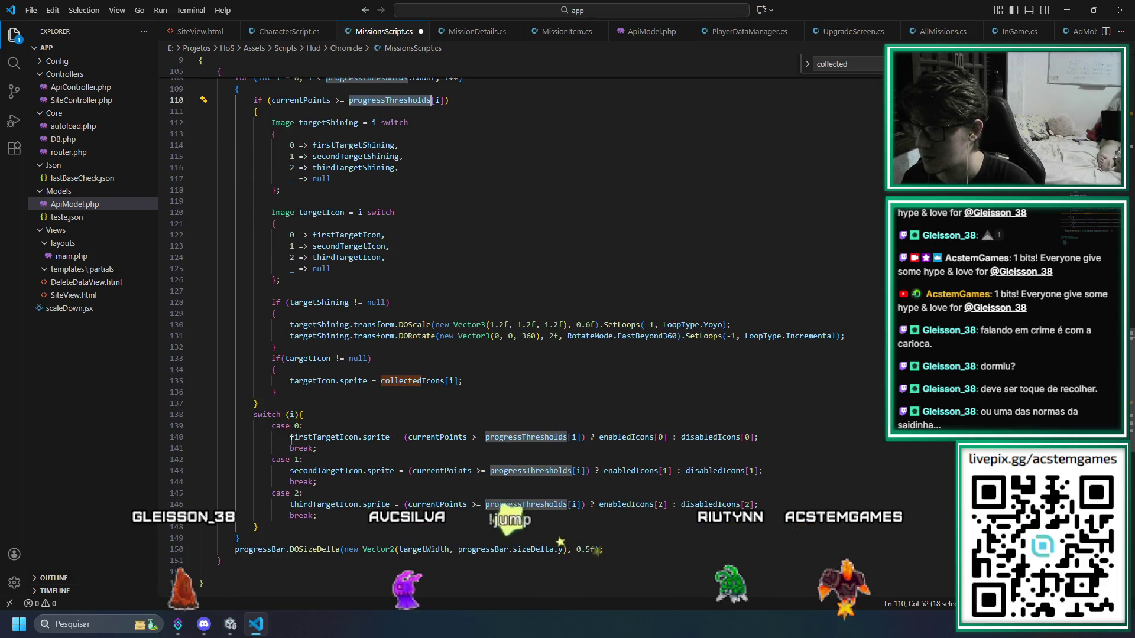
pyautogui.scroll(4, 198, 240)
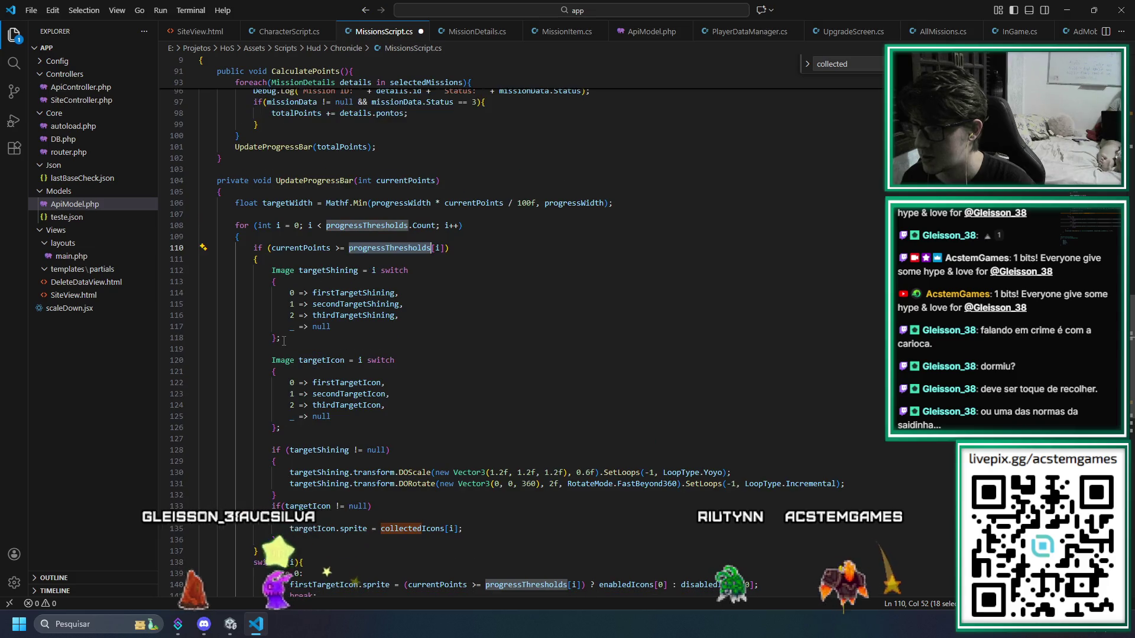
pyautogui.click(240, 236)
# Move the targetIcon switch to the start of the loop body and outdent its arms
pyautogui.press('Return')
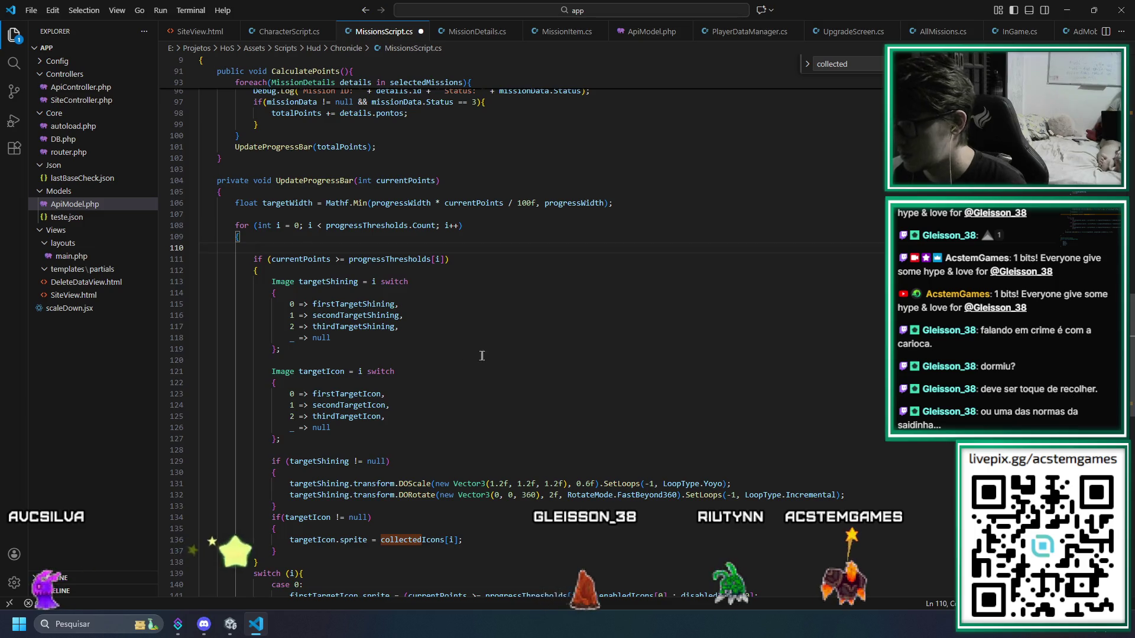
pyautogui.scroll(-3, 482, 357)
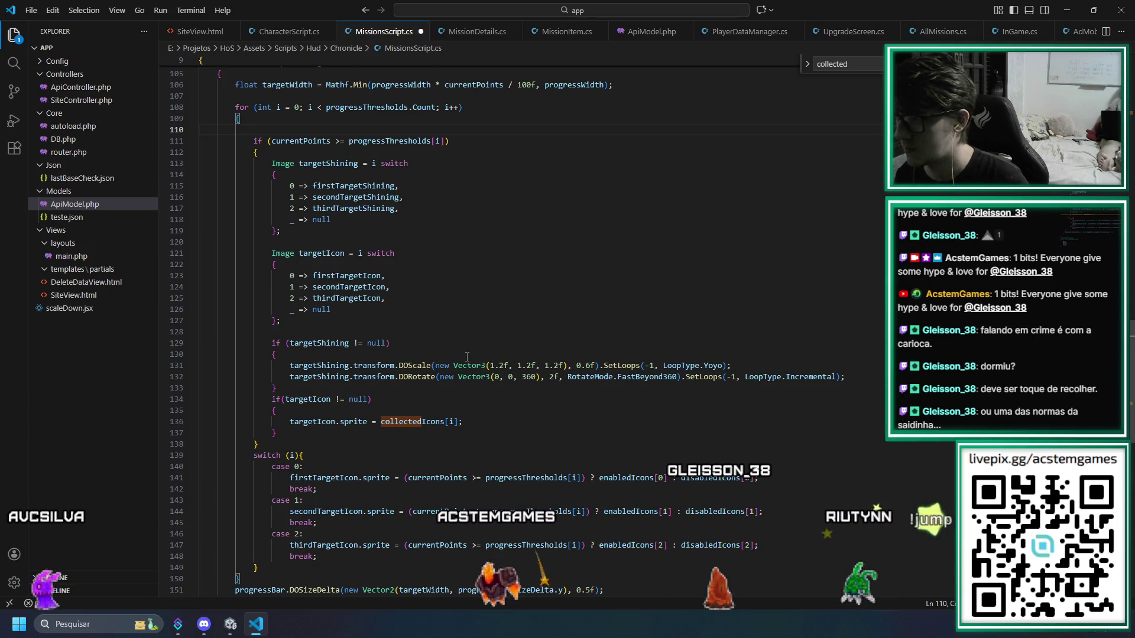
pyautogui.scroll(2, 290, 343)
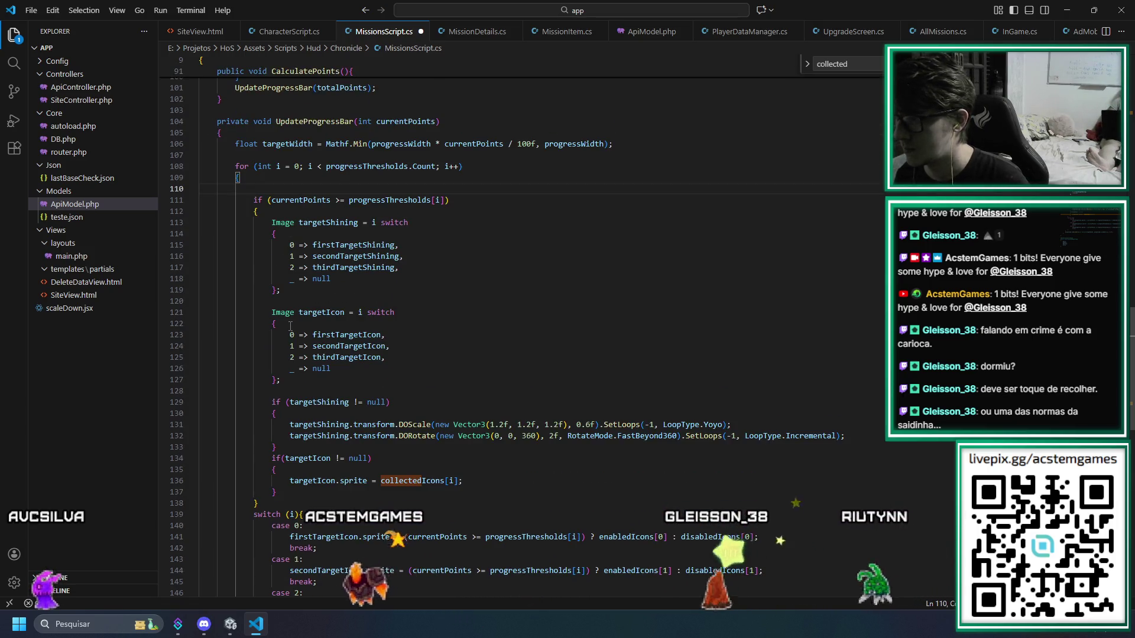
pyautogui.doubleClick(277, 380)
pyautogui.press('BackSpace')
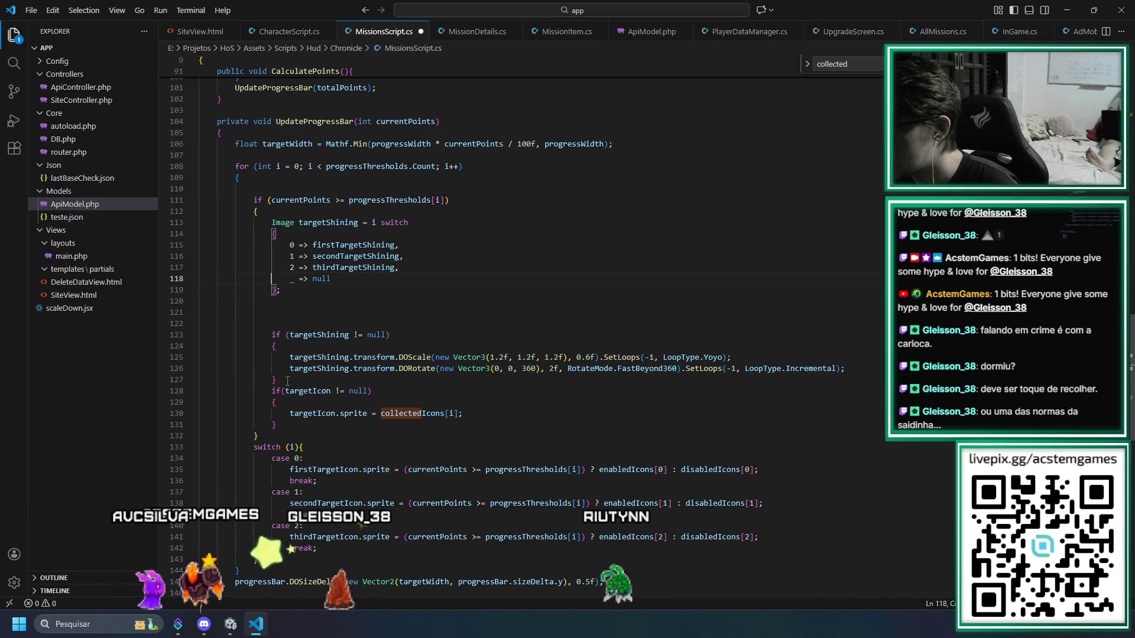
pyautogui.press('Up')
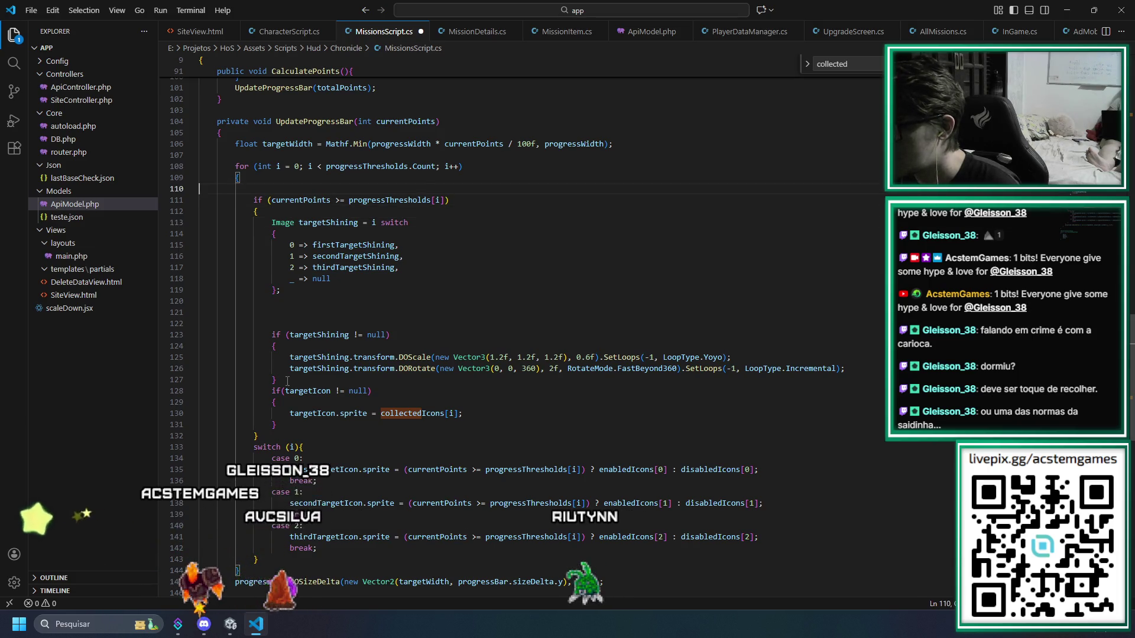
pyautogui.hotkey('ctrl', 'v')
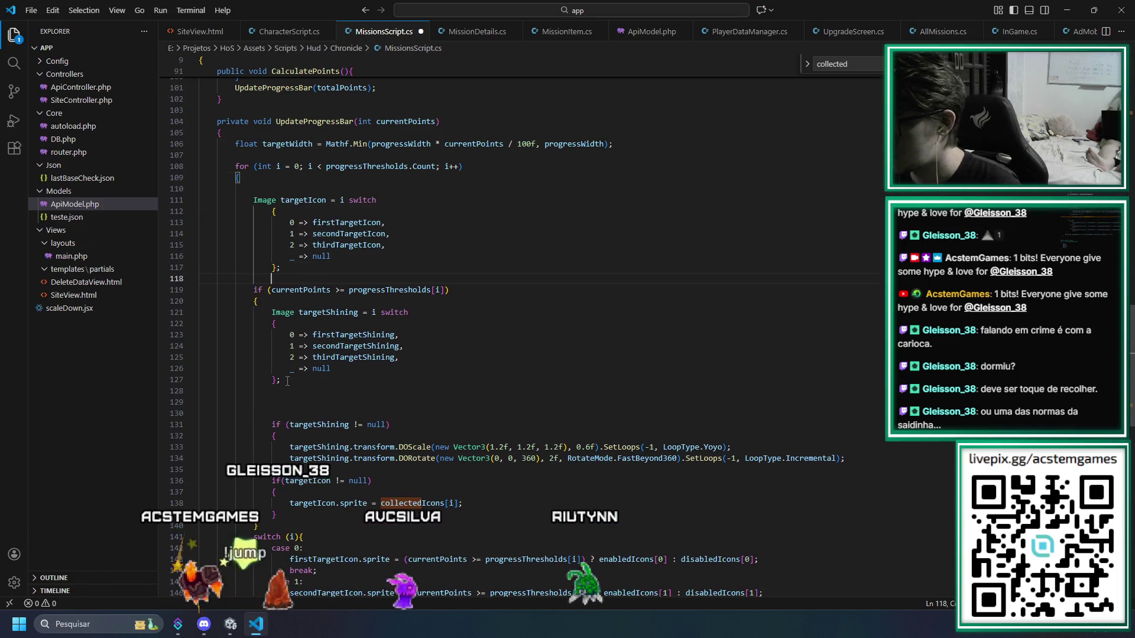
pyautogui.press('Return')
pyautogui.press('Return')
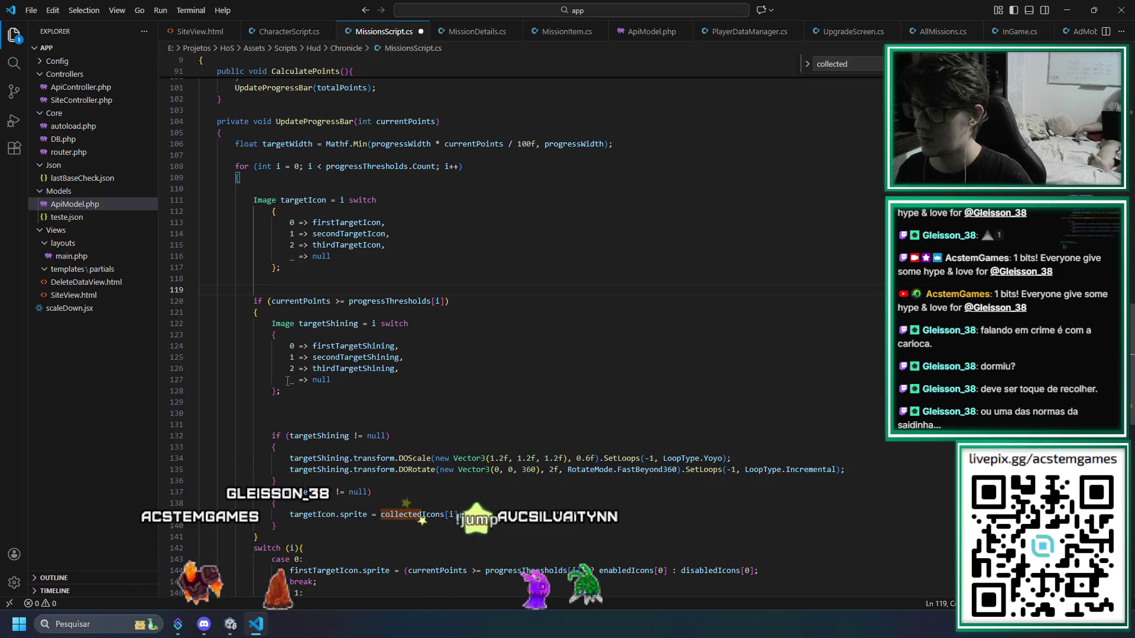
pyautogui.press('Up')
pyautogui.press('Up')
pyautogui.hotkey('shift', 'Up')
pyautogui.hotkey('shift', 'Up')
pyautogui.hotkey('shift', 'Up')
pyautogui.hotkey('shift', 'Home')
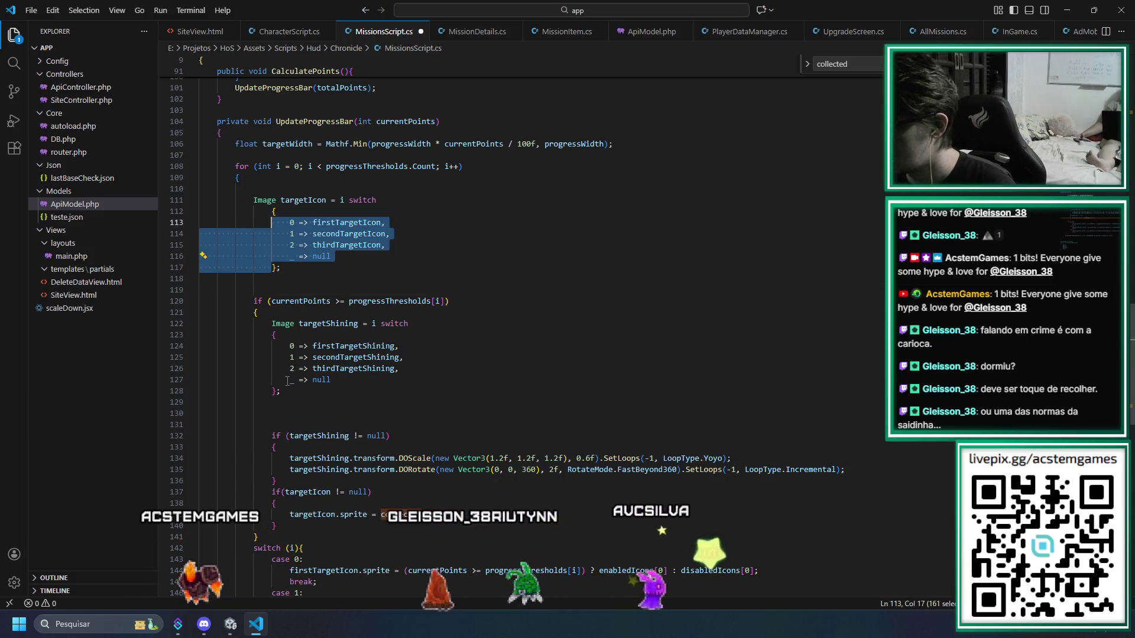
pyautogui.hotkey('shift', 'Tab')
pyautogui.press('Down')
pyautogui.press('Down')
pyautogui.press('Down')
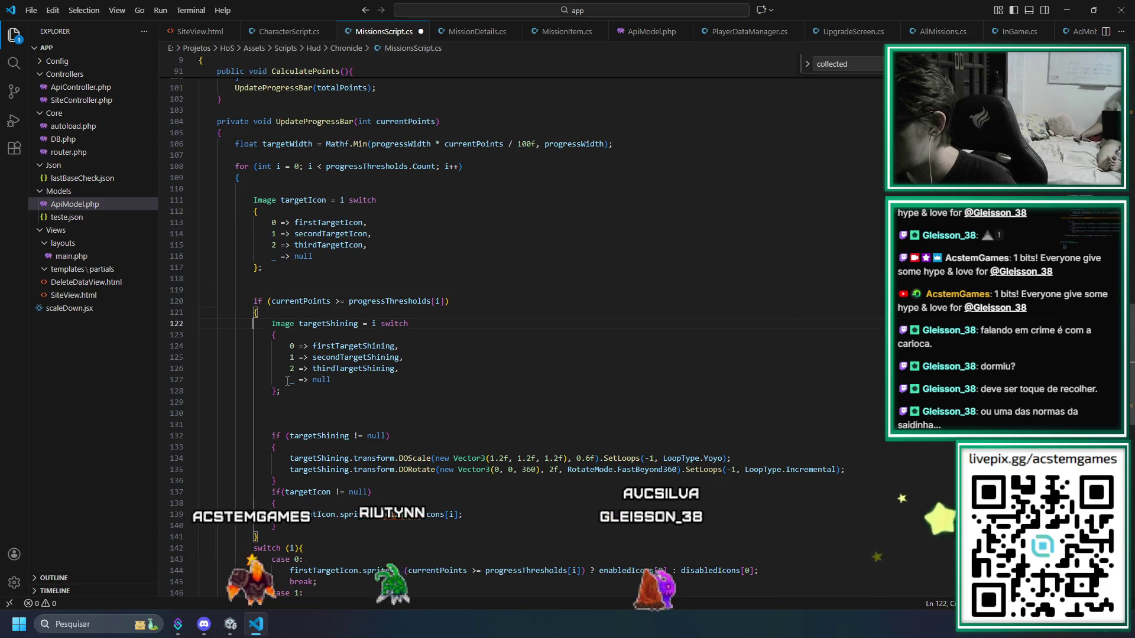
# Delete the old switch (i) block that set enabled/disabled icon sprites
pyautogui.press('Down')
pyautogui.press('Down')
pyautogui.press('Down')
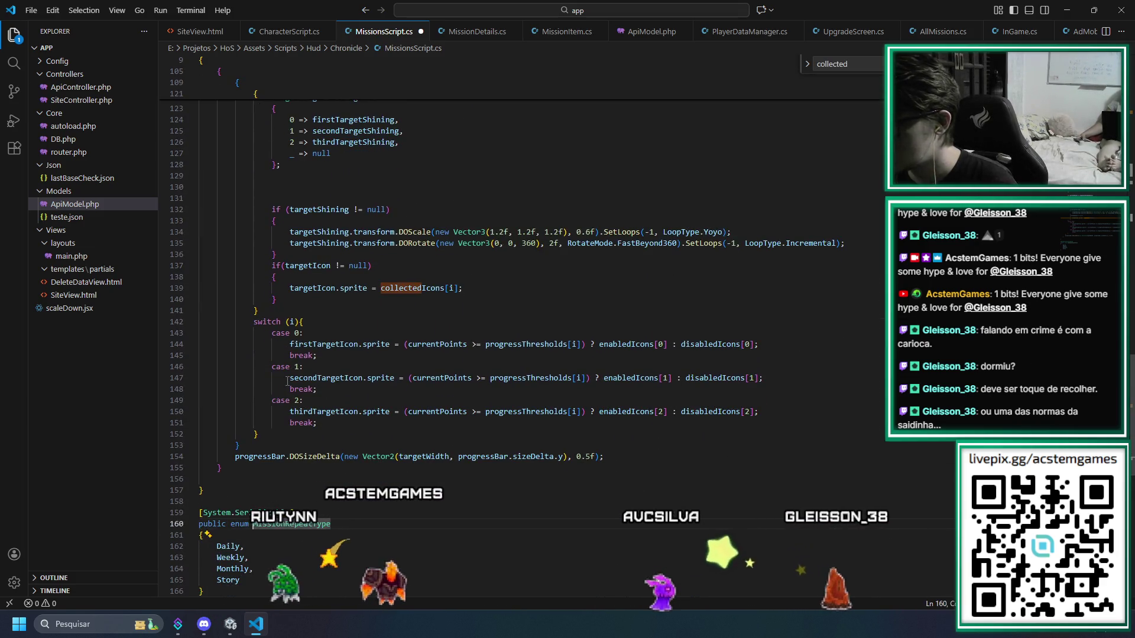
pyautogui.press('Up')
pyautogui.press('Up')
pyautogui.press('Up')
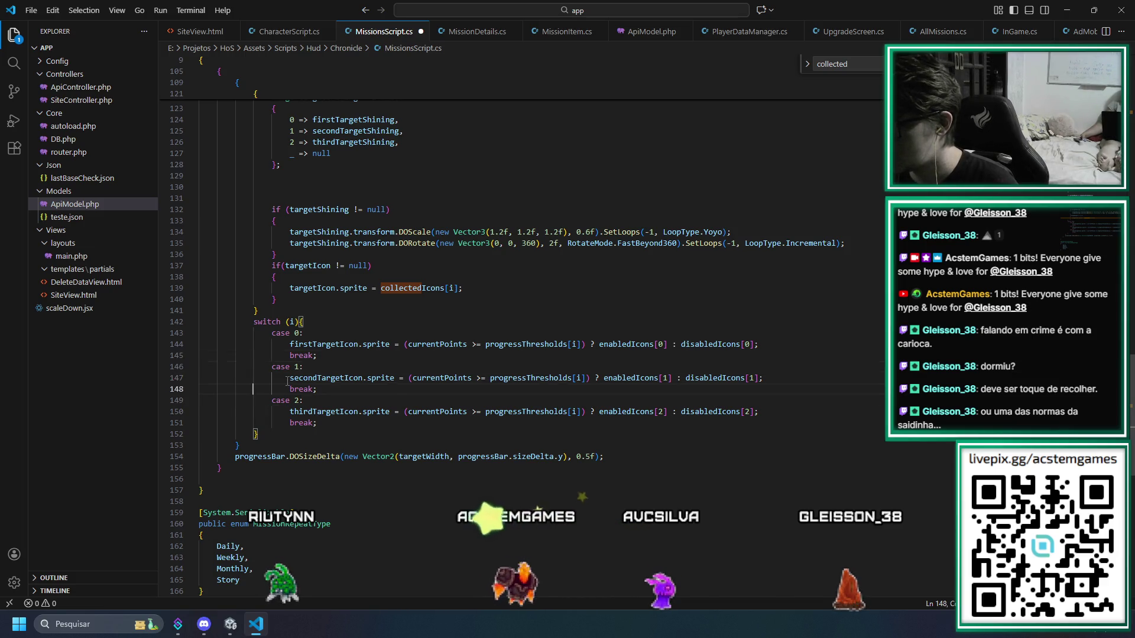
pyautogui.press('Down')
pyautogui.press('Down')
pyautogui.press('Down')
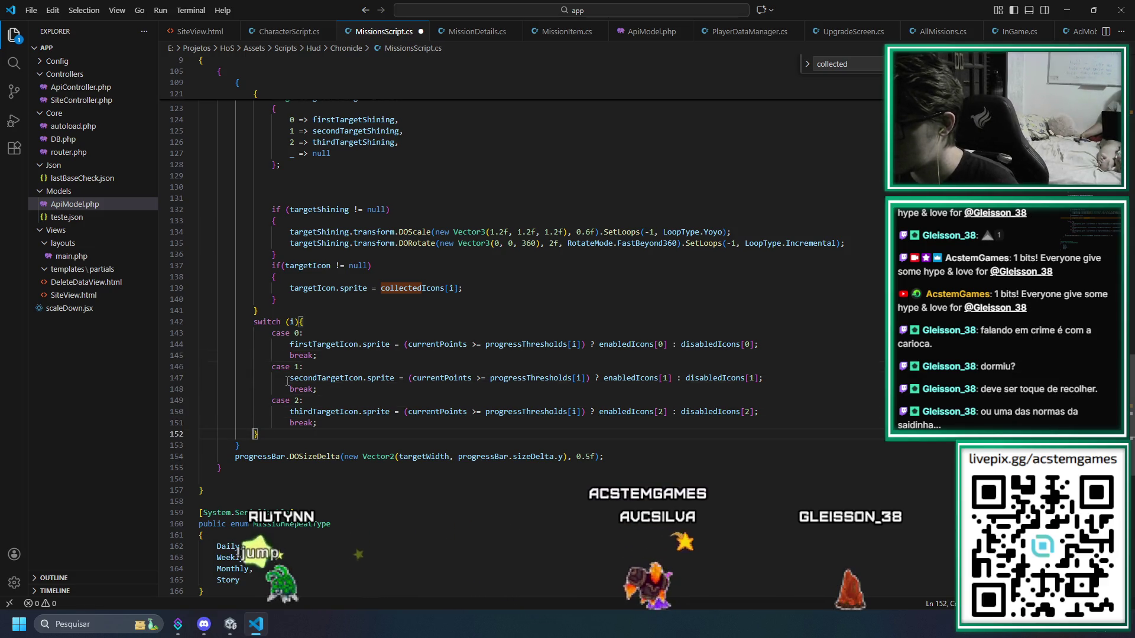
pyautogui.hotkey('shift', 'Up')
pyautogui.hotkey('shift', 'Up')
pyautogui.hotkey('shift', 'Up')
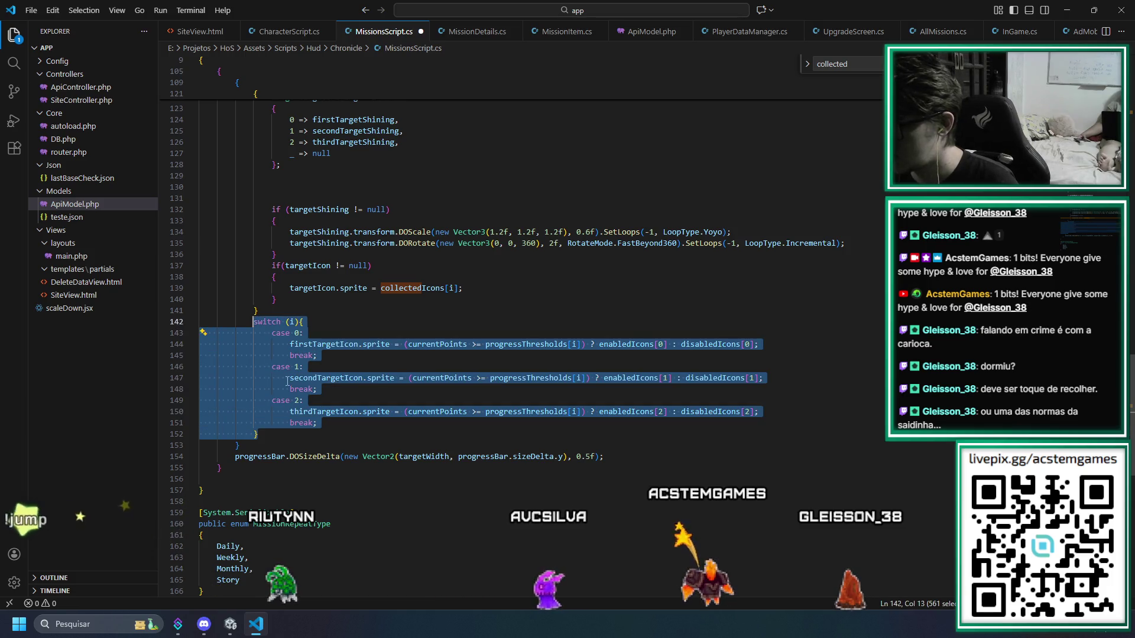
pyautogui.press('Delete')
pyautogui.hotkey('shift', 'Up')
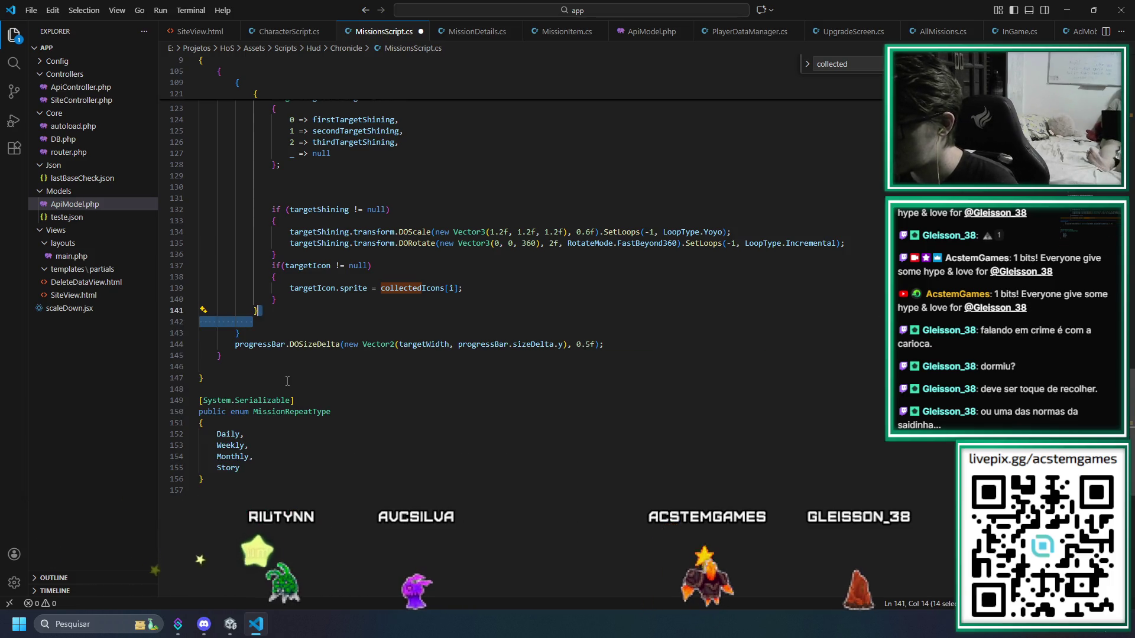
# Add 'targetIcon.sprite = disabledIcons[i];' after the icon switch in UpdateProgressBar and save
pyautogui.press('Up')
pyautogui.press('Up')
pyautogui.press('Up')
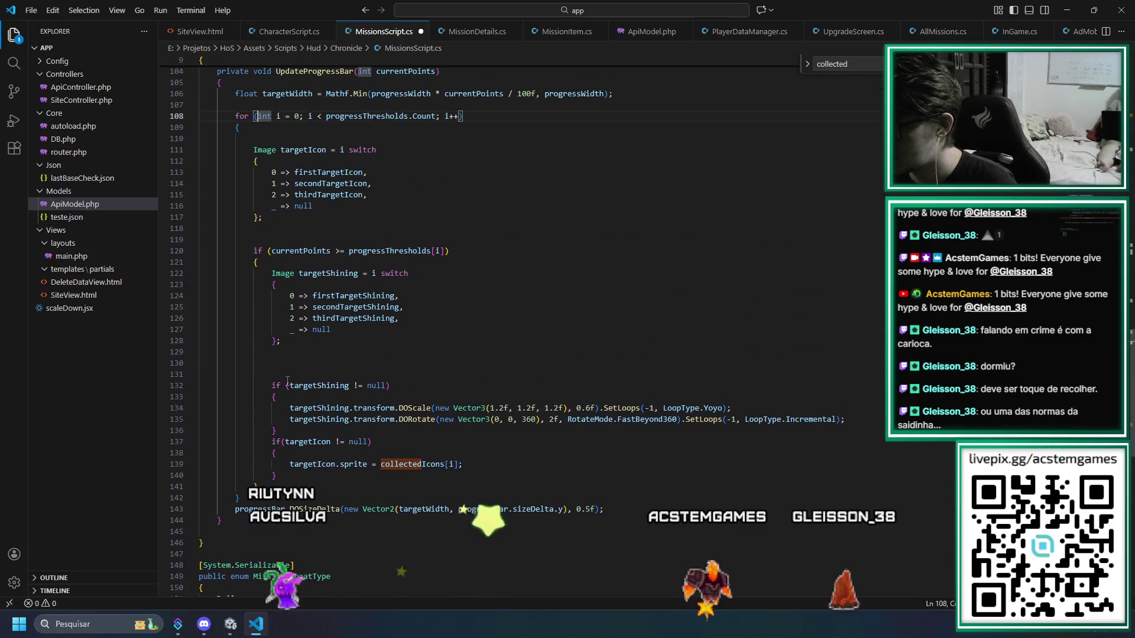
pyautogui.press('Up')
pyautogui.press('Up')
pyautogui.press('Up')
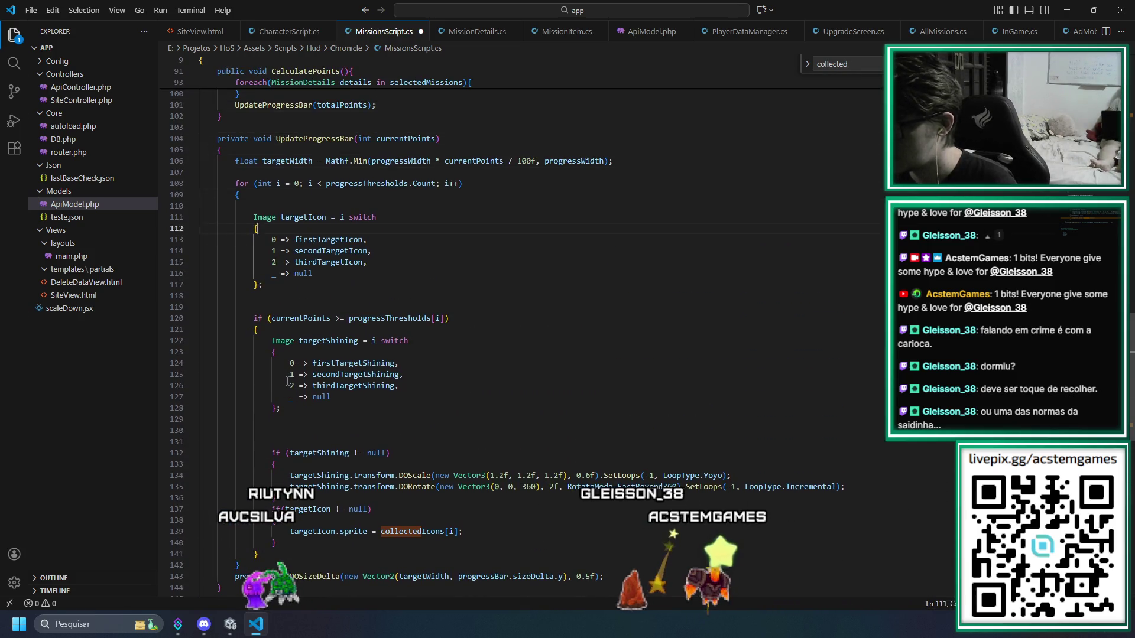
pyautogui.press('Down')
pyautogui.press('End')
pyautogui.press('Return')
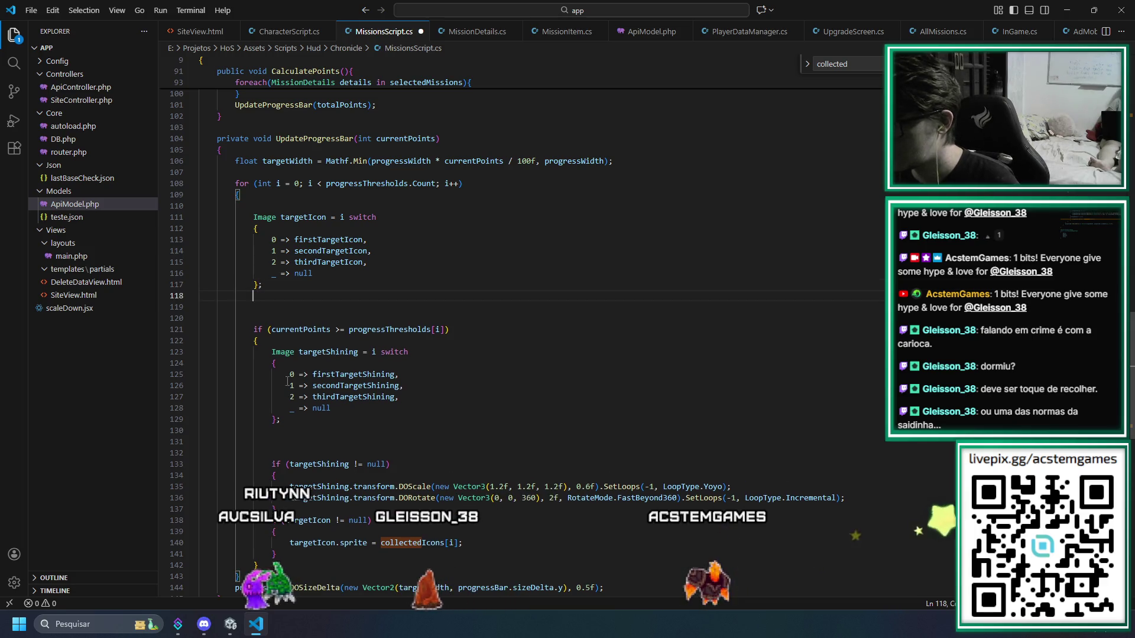
pyautogui.press('Return')
pyautogui.write('targ')
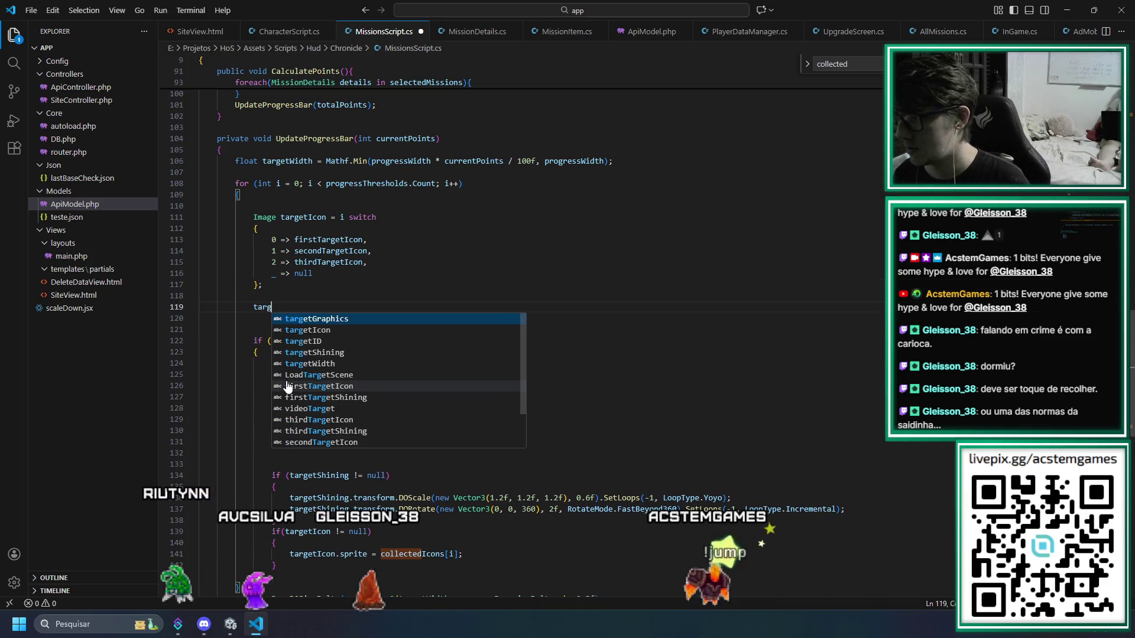
pyautogui.write('etIcon')
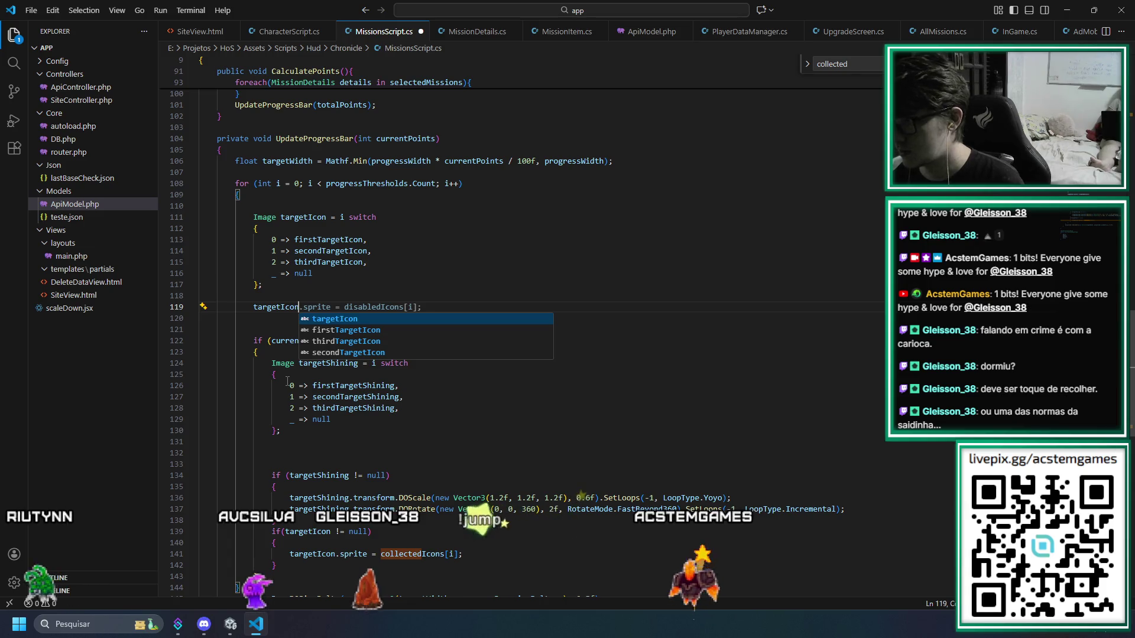
pyautogui.press('Tab')
pyautogui.hotkey('ctrl', 's')
# Change the reached-icon sprite source on line 141 from collectedIcons to enabledIcons
pyautogui.press('Down')
pyautogui.press('Down')
pyautogui.press('Down')
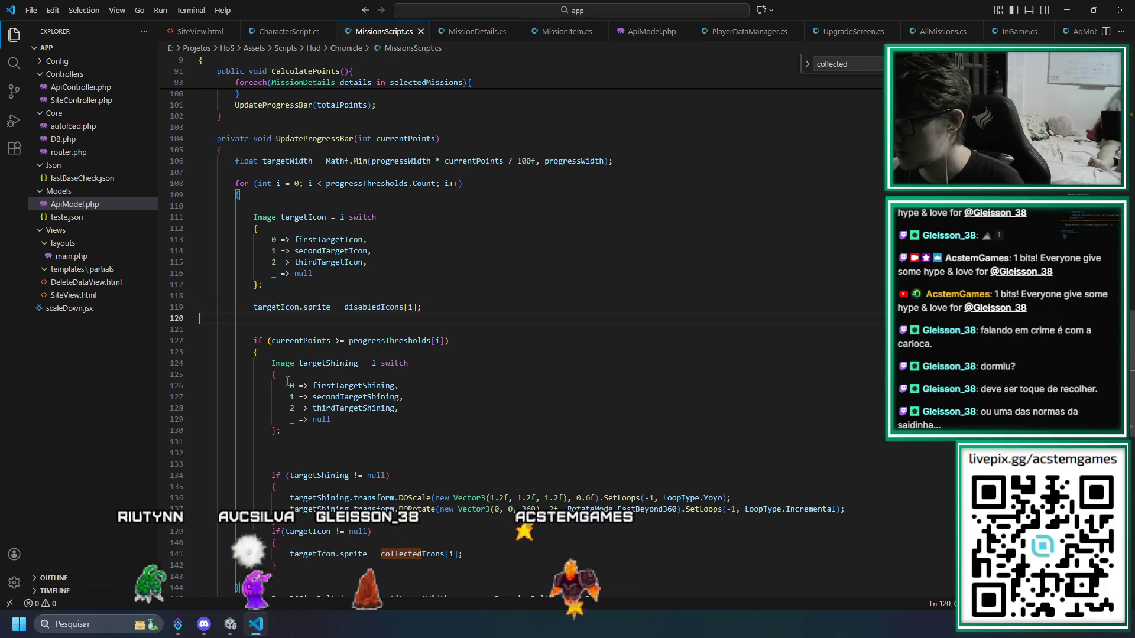
pyautogui.press('Up')
pyautogui.press('Up')
pyautogui.press('Up')
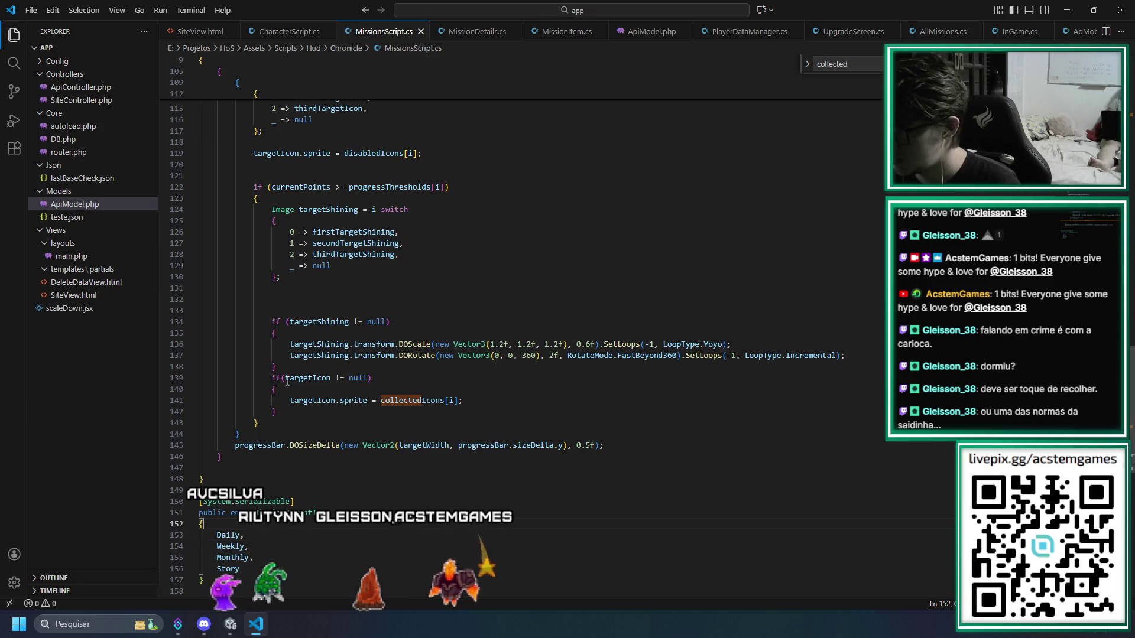
pyautogui.press('Up')
pyautogui.press('Up')
pyautogui.press('Up')
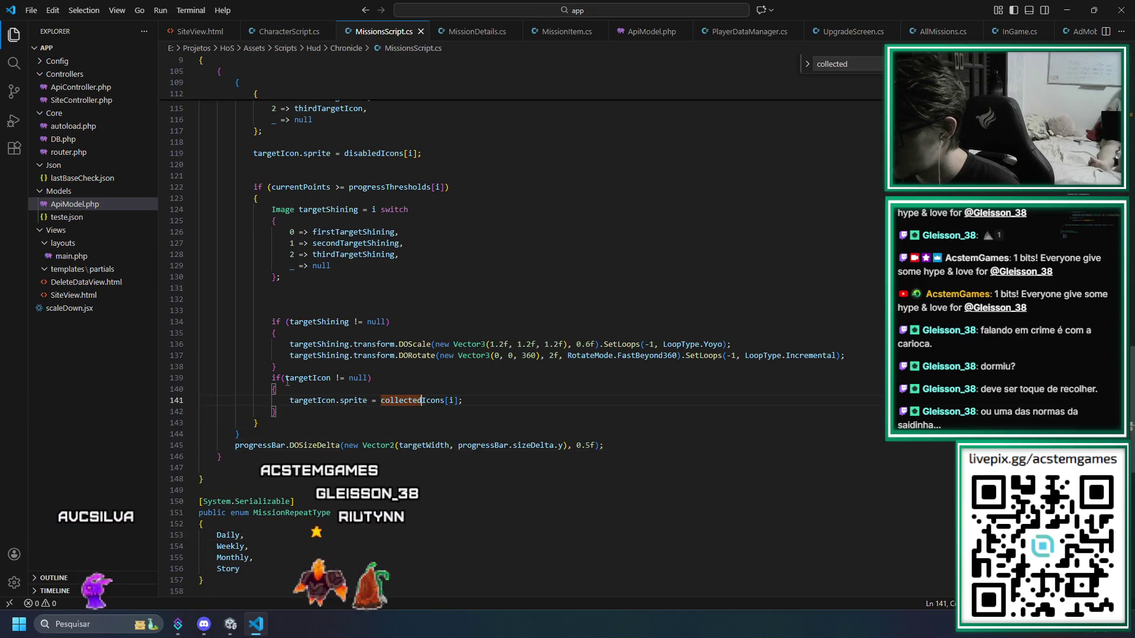
pyautogui.write('nabled')
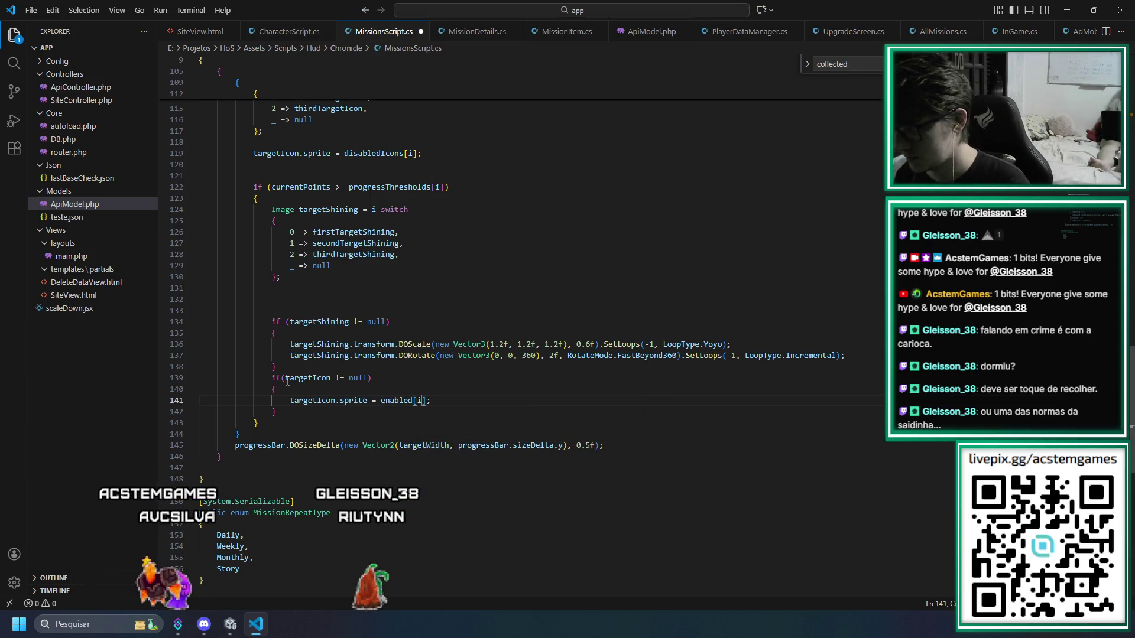
pyautogui.write('Icons')
pyautogui.press('Escape')
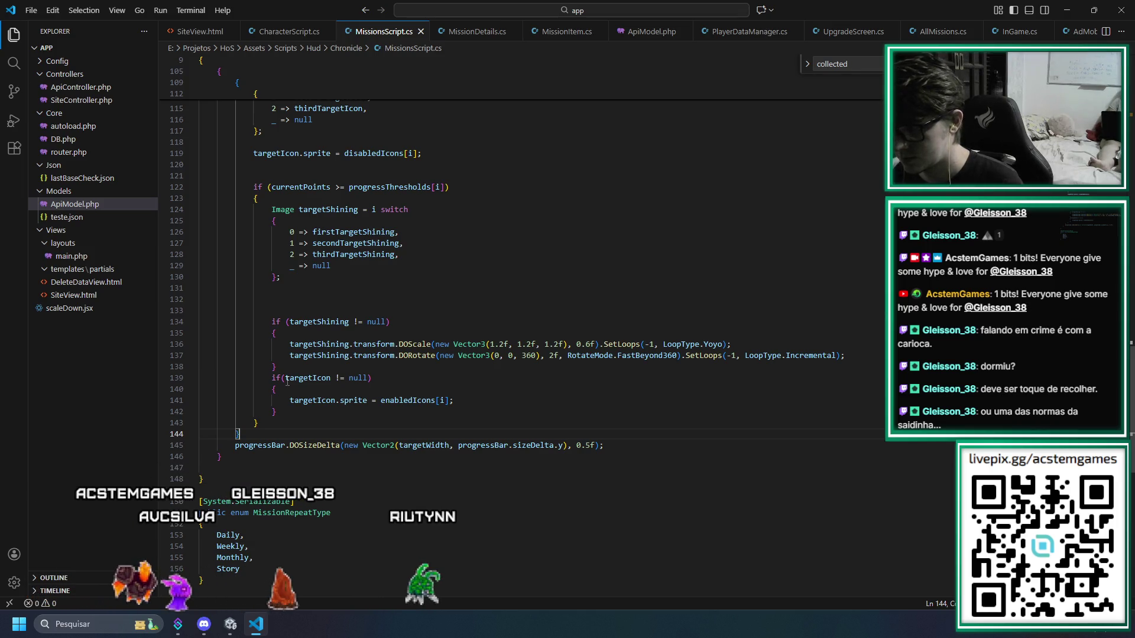
pyautogui.hotkey('alt', 'Tab')
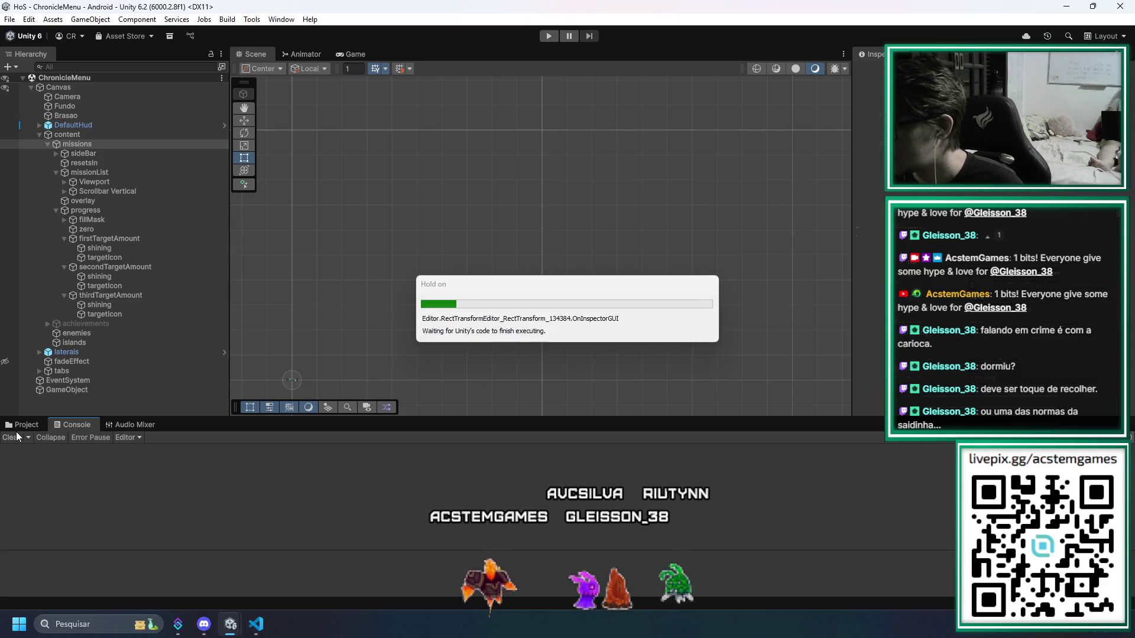
# Clear the Console, stop play mode, clear errors again and show the Chronicle scripts folder
pyautogui.click(52, 423)
pyautogui.click(11, 440)
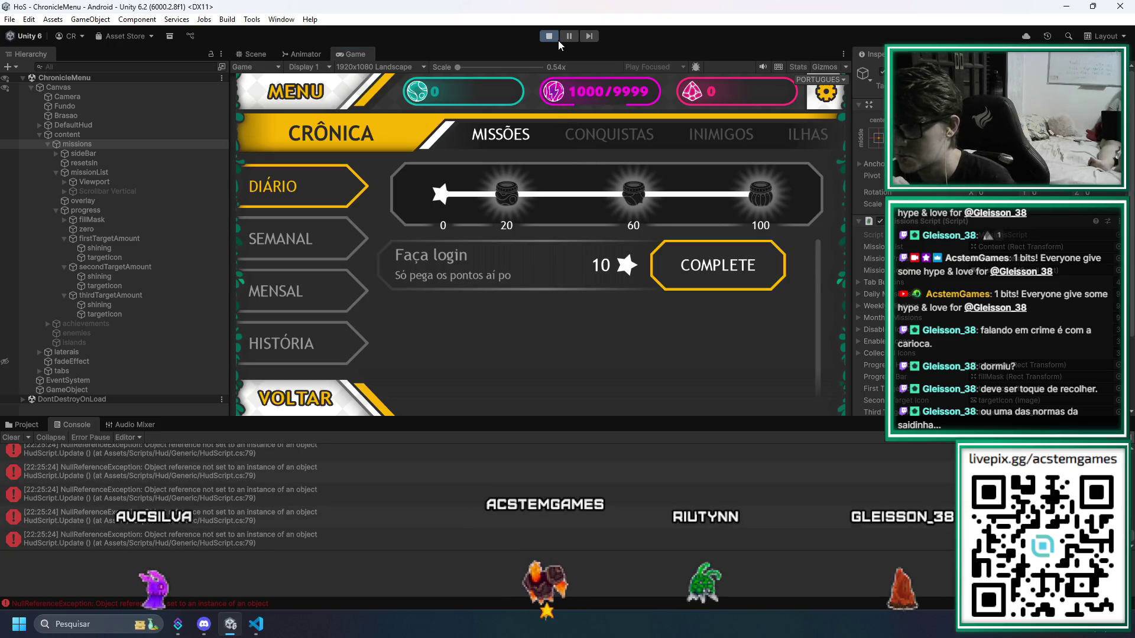
pyautogui.click(547, 37)
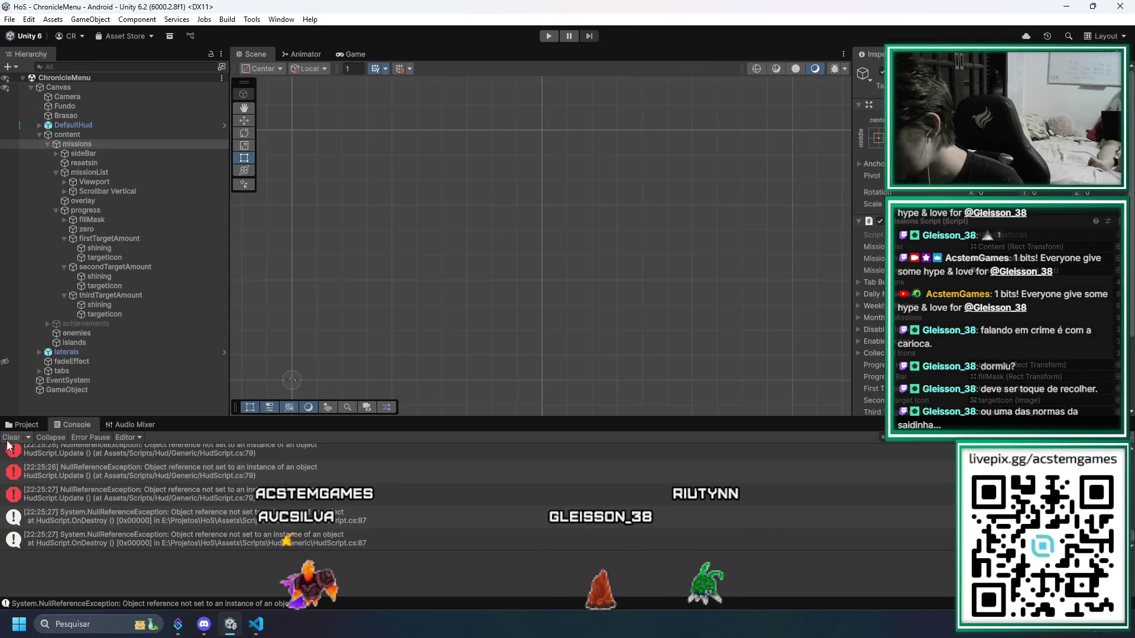
pyautogui.click(10, 438)
pyautogui.click(26, 425)
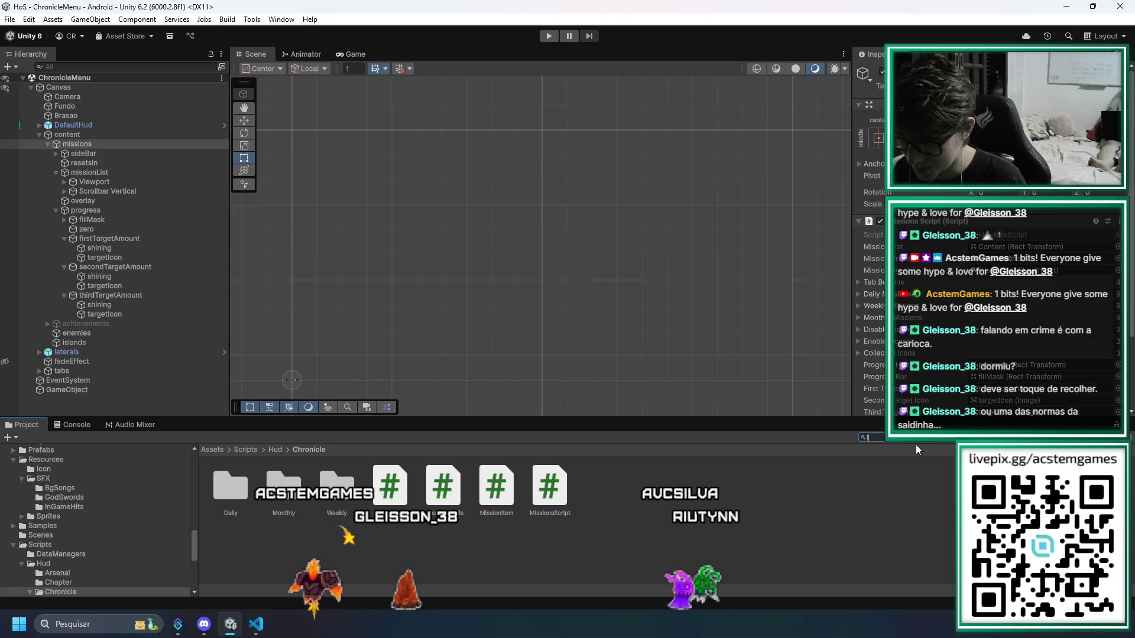
# Search 'loading' in the Project panel and open the LoadingScreen scene
pyautogui.write('loading')
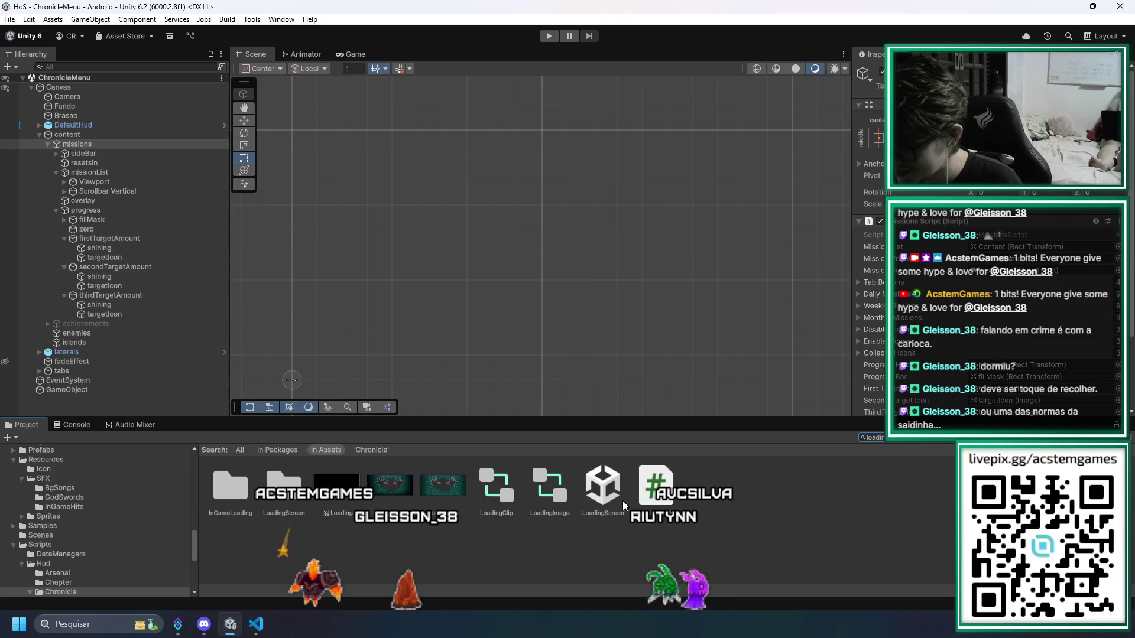
pyautogui.doubleClick(603, 492)
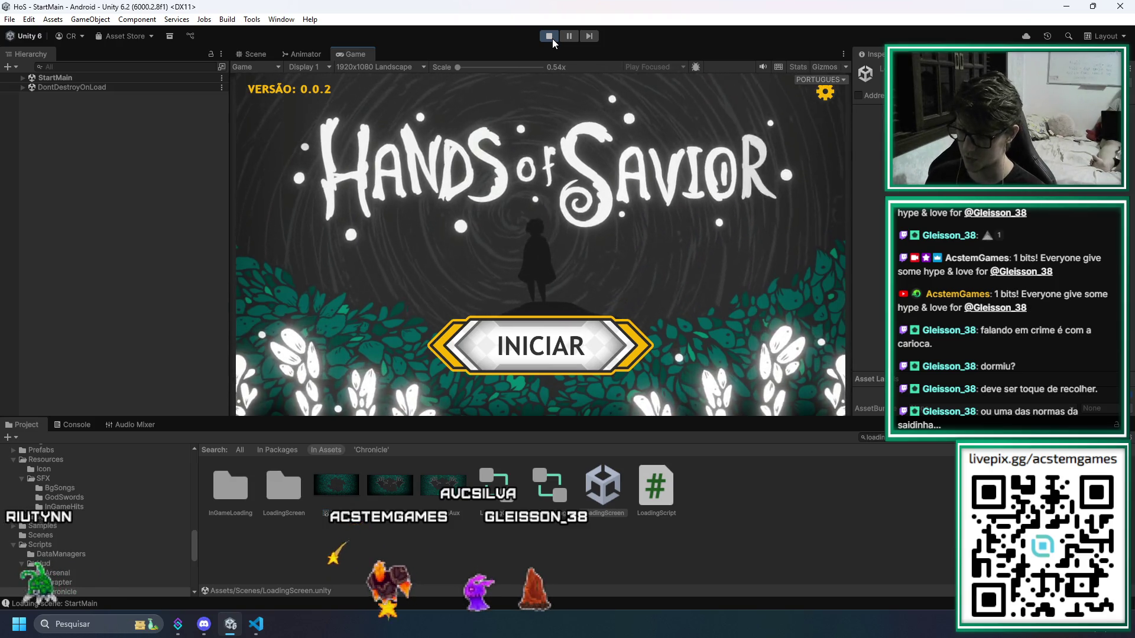
# Go through INICIAR, BASE and CRÔNICA, enlarge the Game view, then stop play mode
pyautogui.click(570, 333)
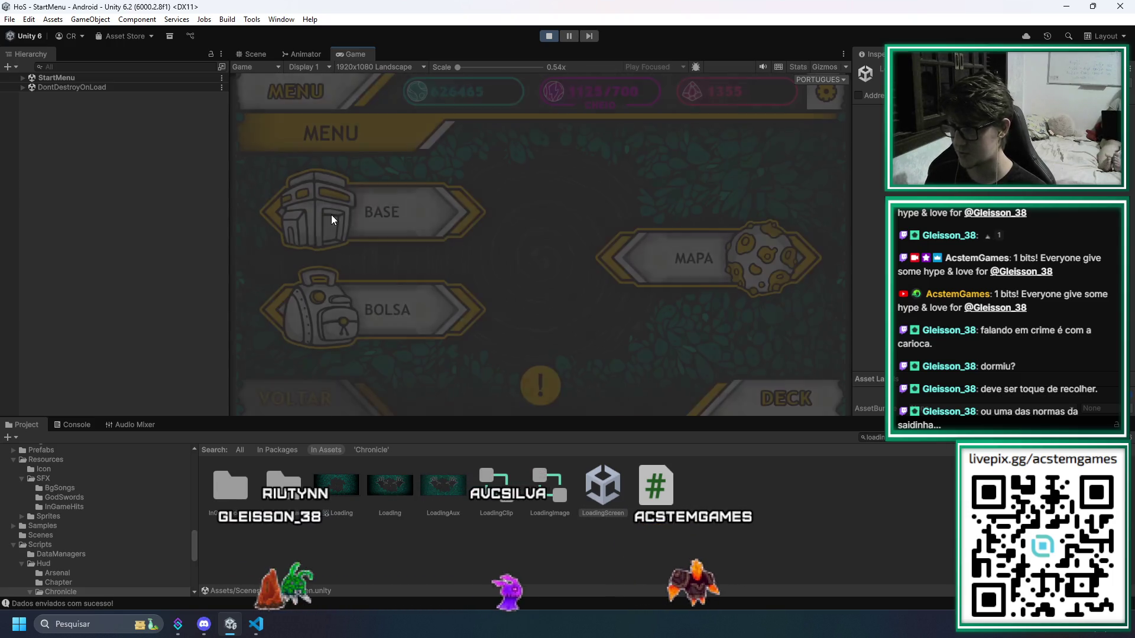
pyautogui.click(343, 218)
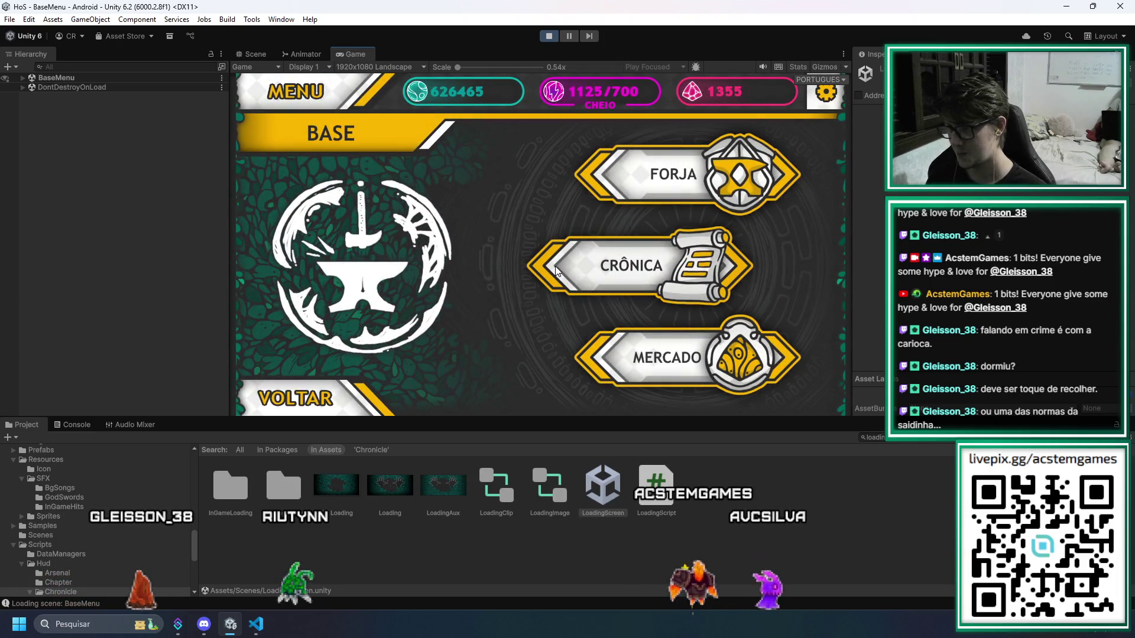
pyautogui.click(555, 266)
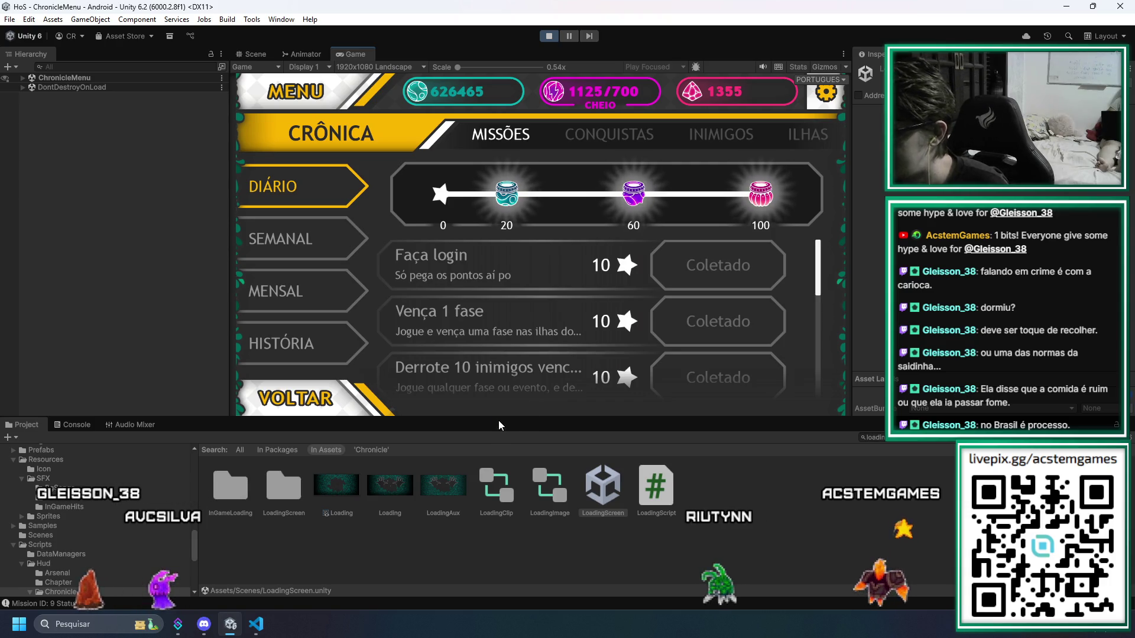
pyautogui.moveTo(498, 419); pyautogui.dragTo(507, 463)
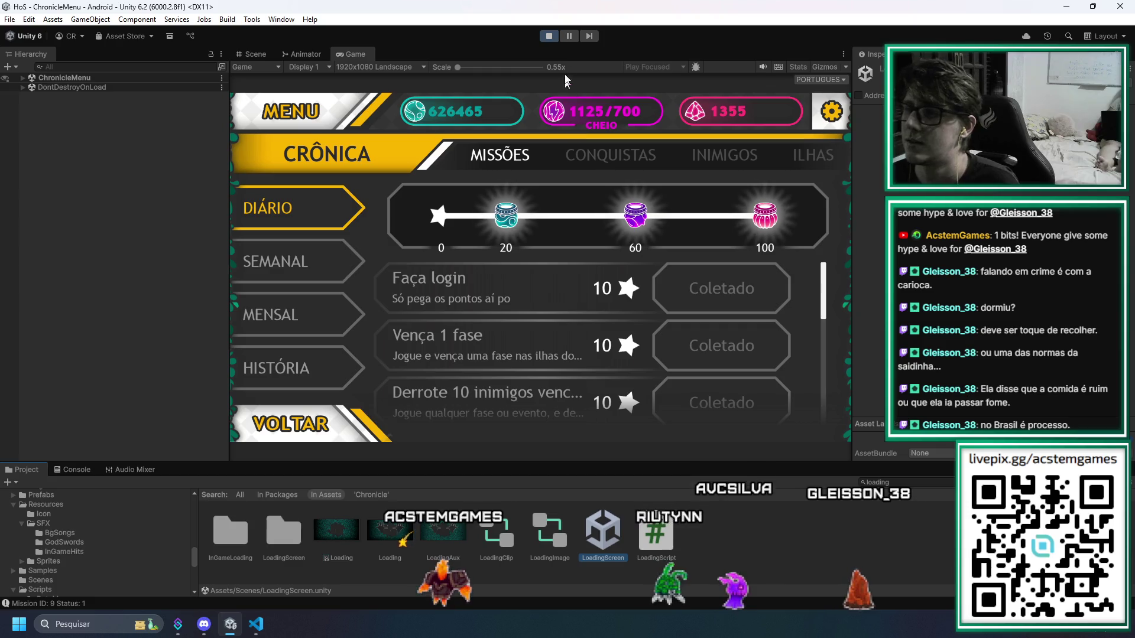
pyautogui.click(565, 38)
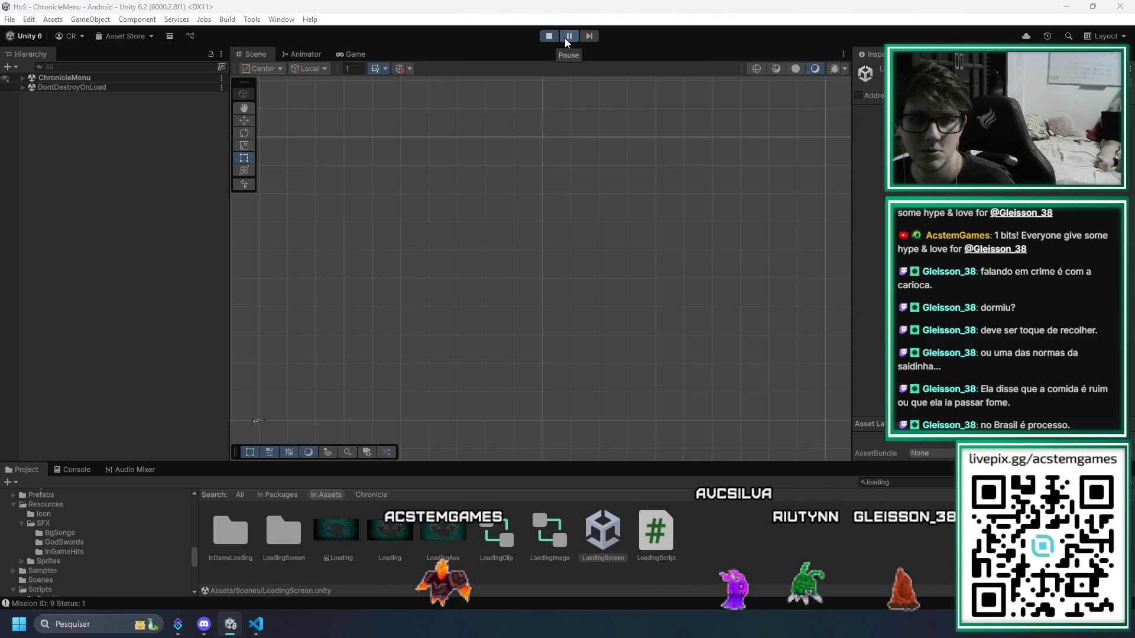
# Select all three 1.2f values in the shining DOScale Vector3 on line 136
pyautogui.hotkey('alt', 'Tab')
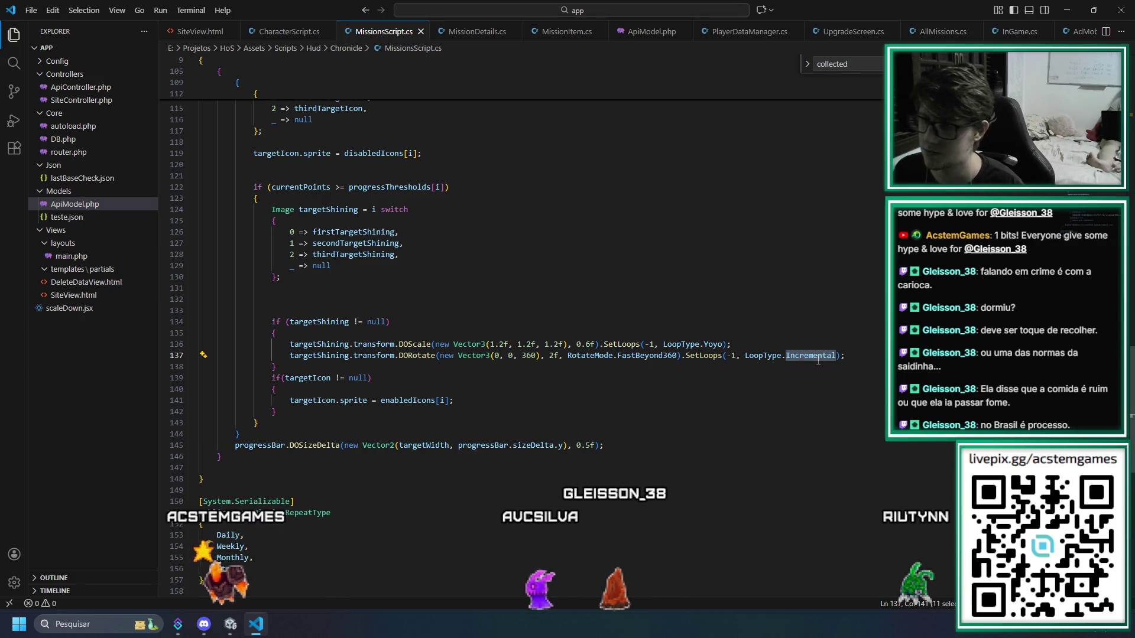
pyautogui.click(565, 344)
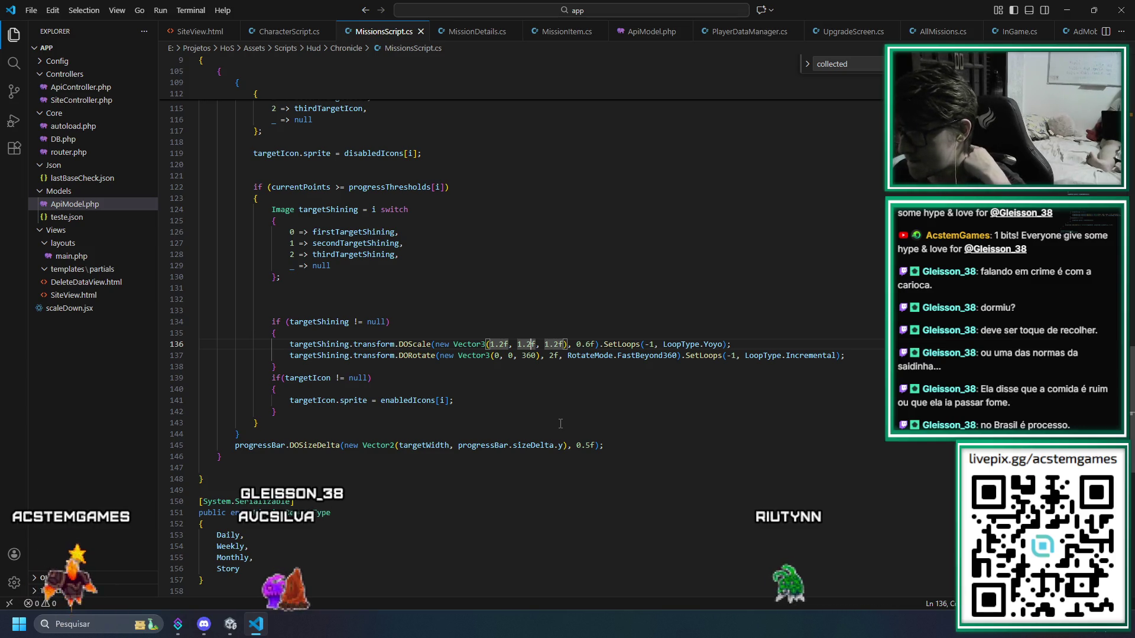
pyautogui.press('Left')
pyautogui.press('Left')
pyautogui.press('Left')
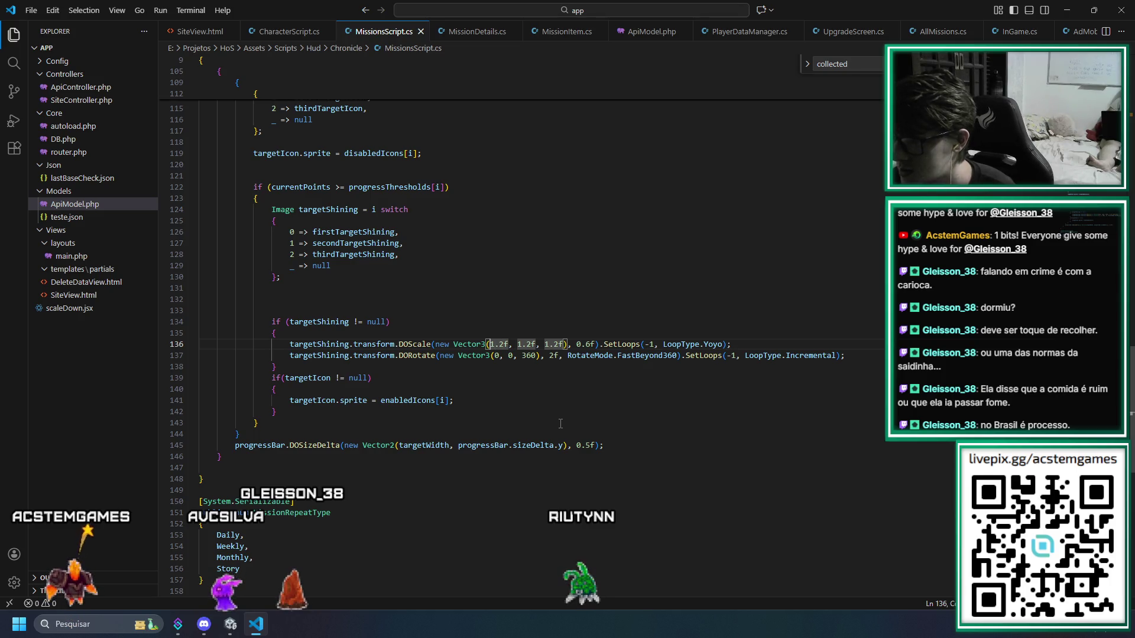
pyautogui.press('Right')
pyautogui.press('Right')
pyautogui.press('Right')
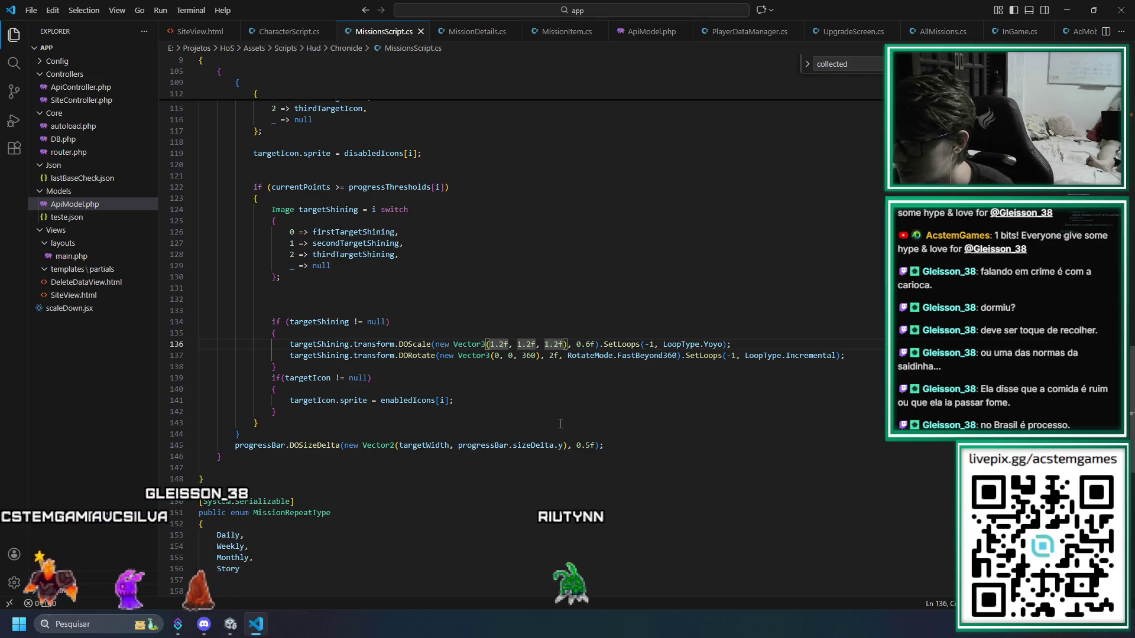
pyautogui.hotkey('ctrl', 'shift', 'l')
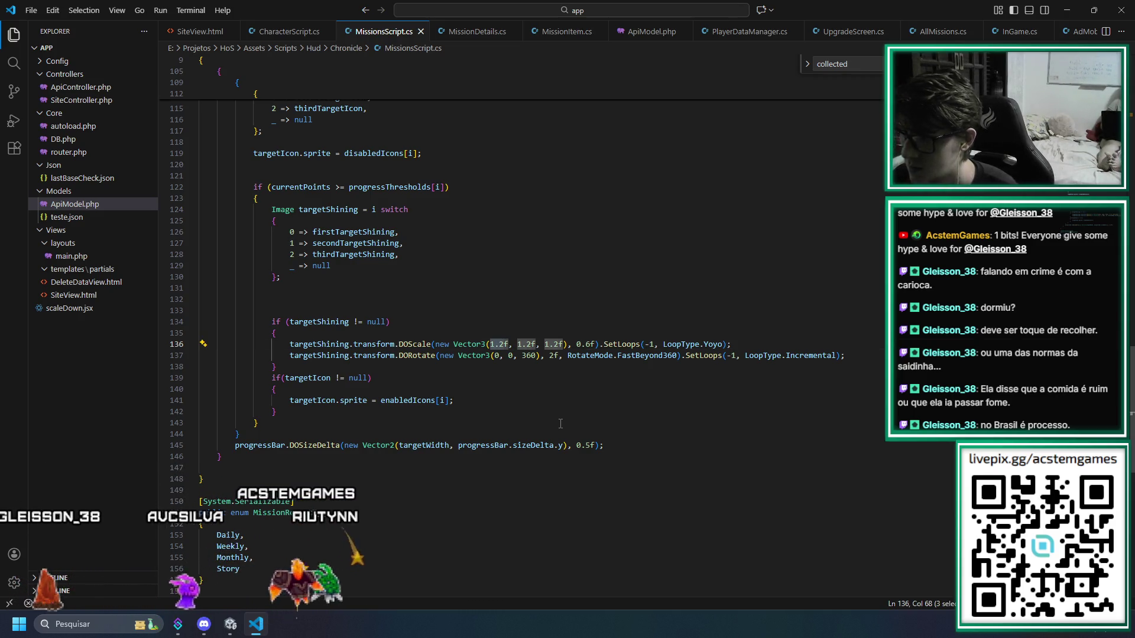
pyautogui.hotkey('alt', 'Tab')
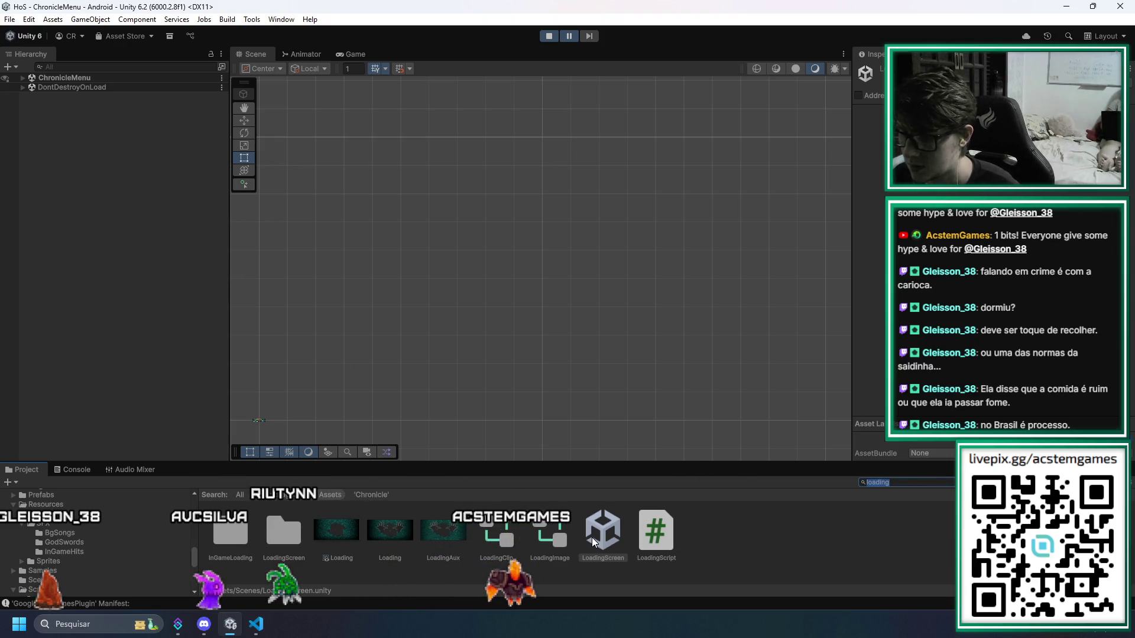
pyautogui.hotkey('alt', 'Tab')
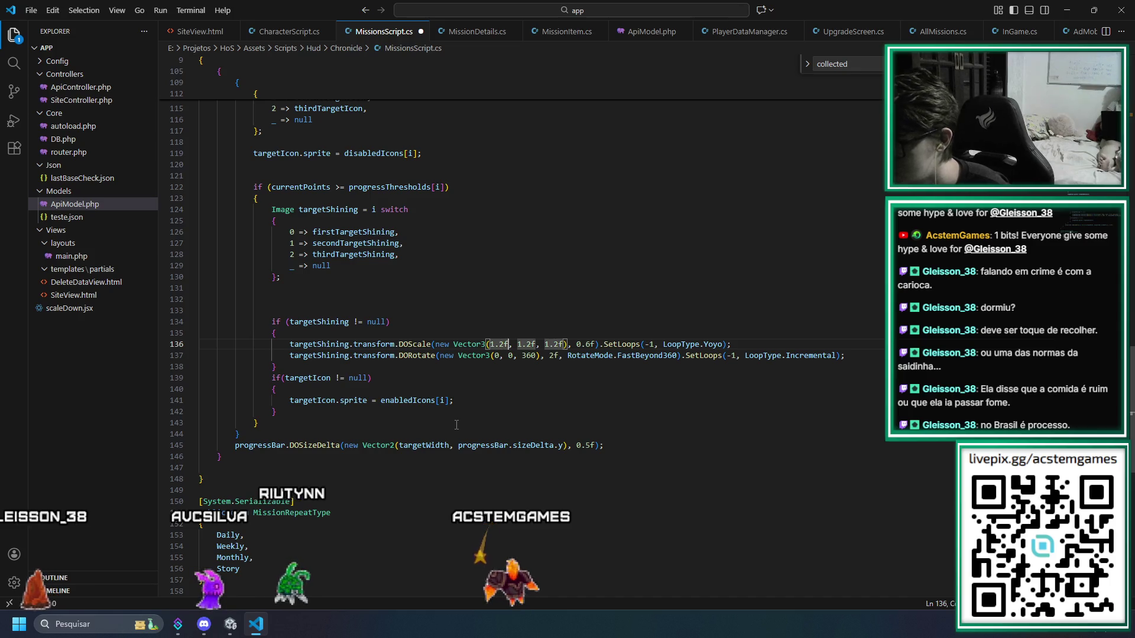
# Change the scale to Vector3(1f, 1f, 1f), save MissionsScript.cs and return to Unity
pyautogui.press('Delete')
pyautogui.press('Delete')
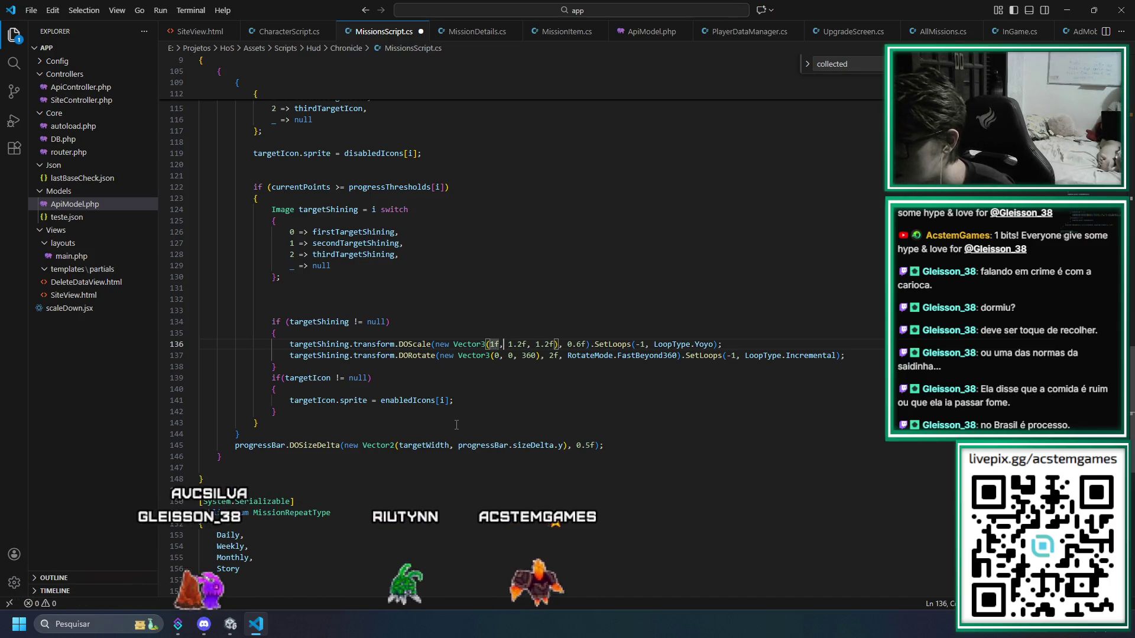
pyautogui.press('Right')
pyautogui.press('Right')
pyautogui.press('Right')
pyautogui.press('Delete')
pyautogui.press('Delete')
pyautogui.press('Right')
pyautogui.press('Right')
pyautogui.press('Right')
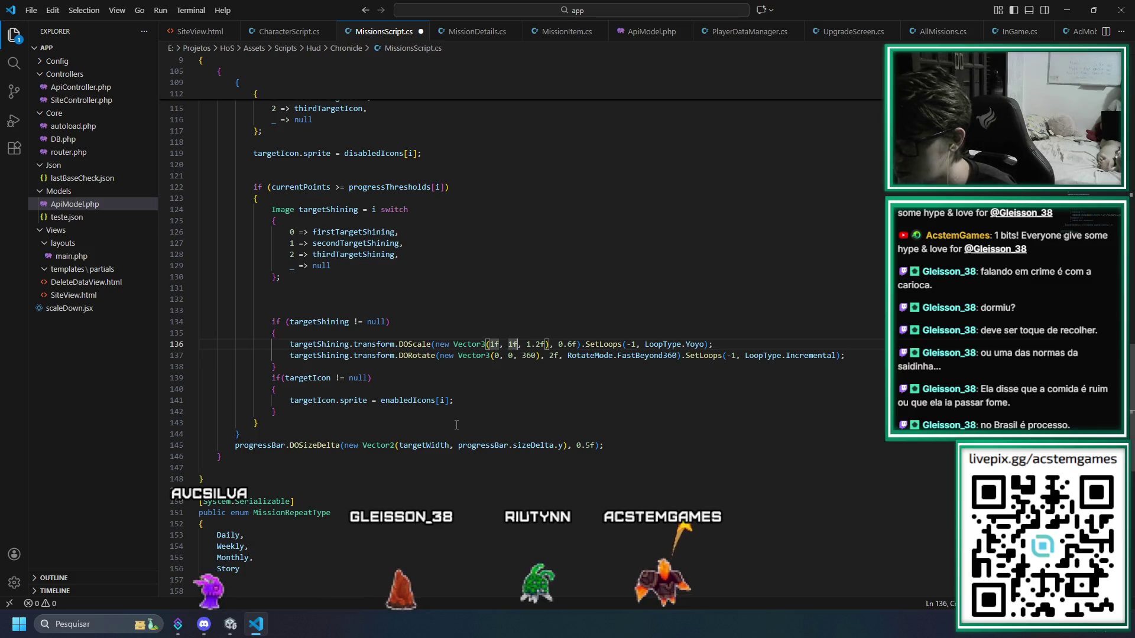
pyautogui.press('Delete')
pyautogui.press('Delete')
pyautogui.hotkey('ctrl', 's')
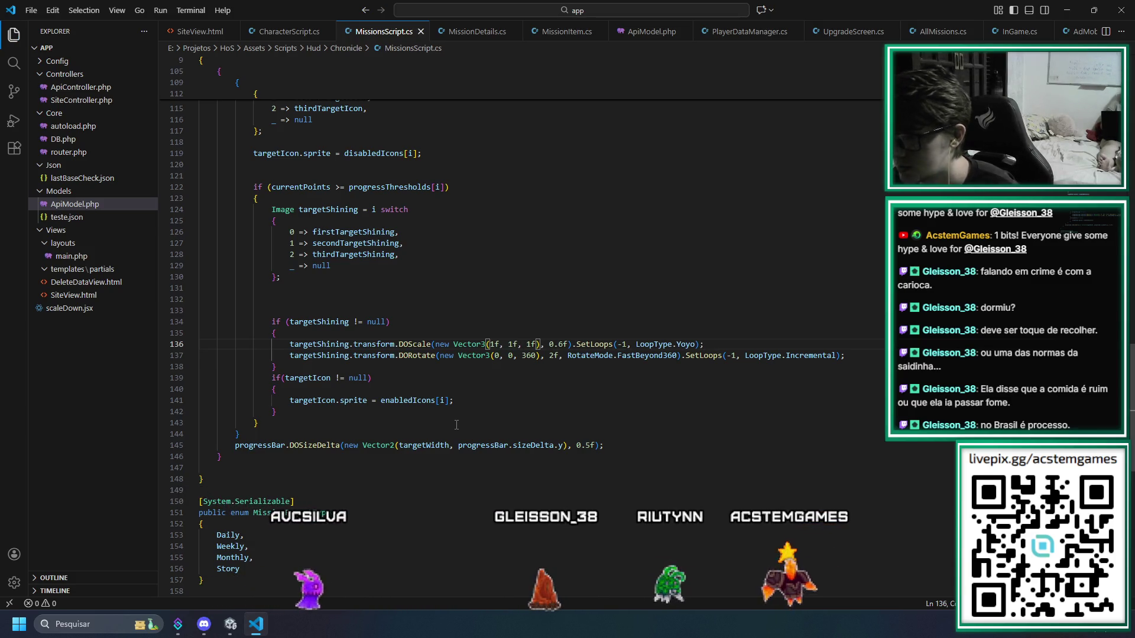
pyautogui.hotkey('alt', 'Tab')
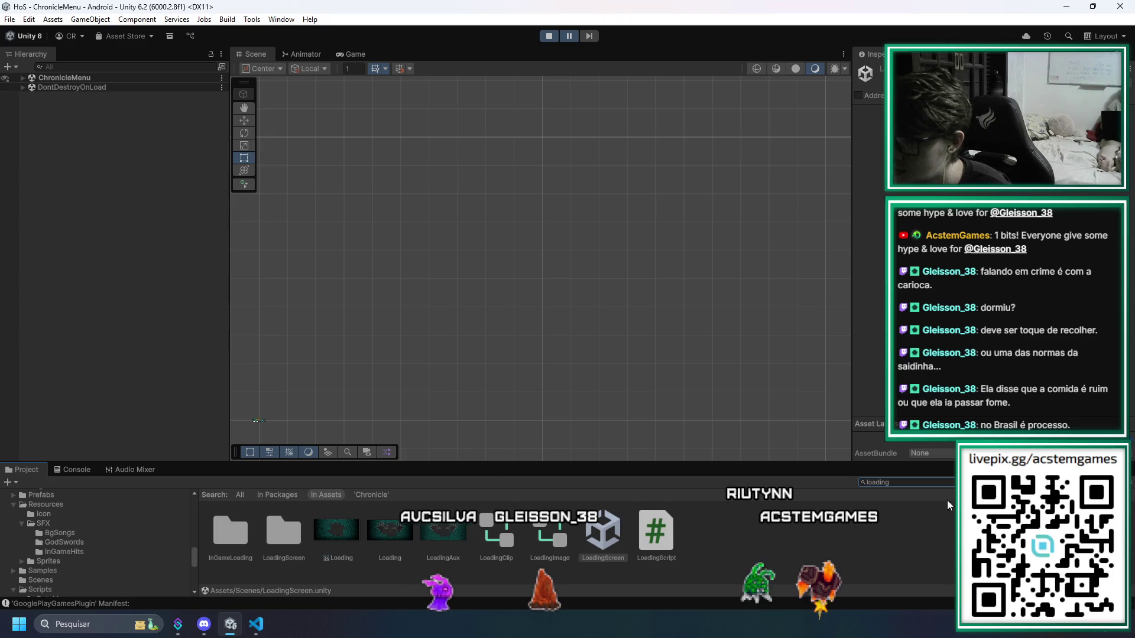
# Expand progress and firstTargetAmount in the Hierarchy and select the first shining image
pyautogui.write('chron')
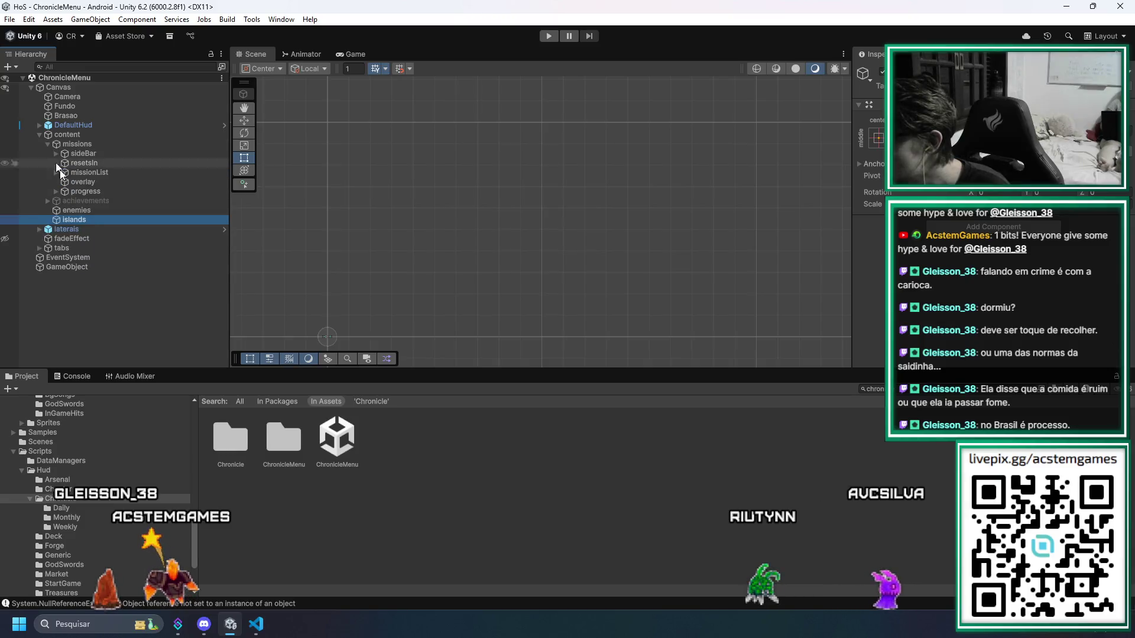
pyautogui.click(84, 192)
pyautogui.click(56, 192)
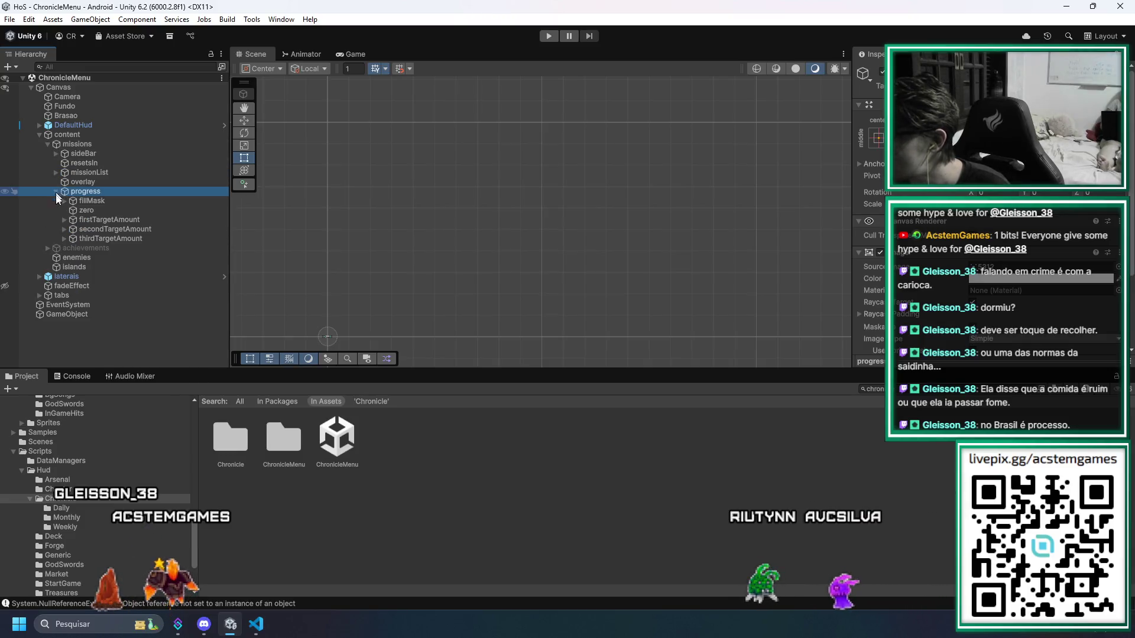
pyautogui.click(90, 220)
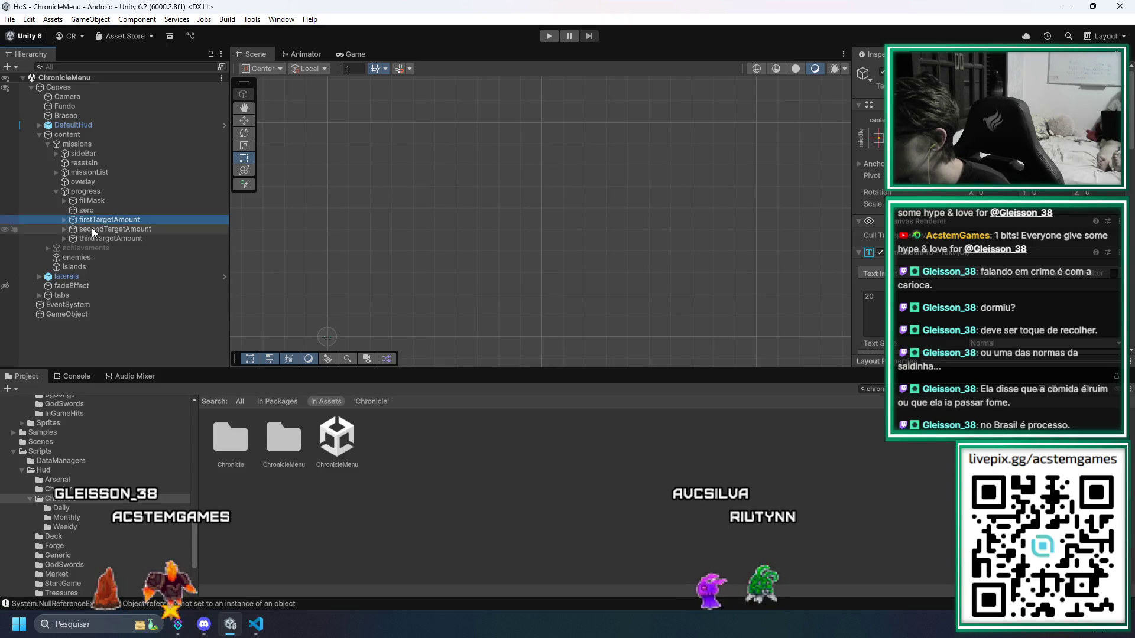
pyautogui.click(65, 220)
pyautogui.click(100, 230)
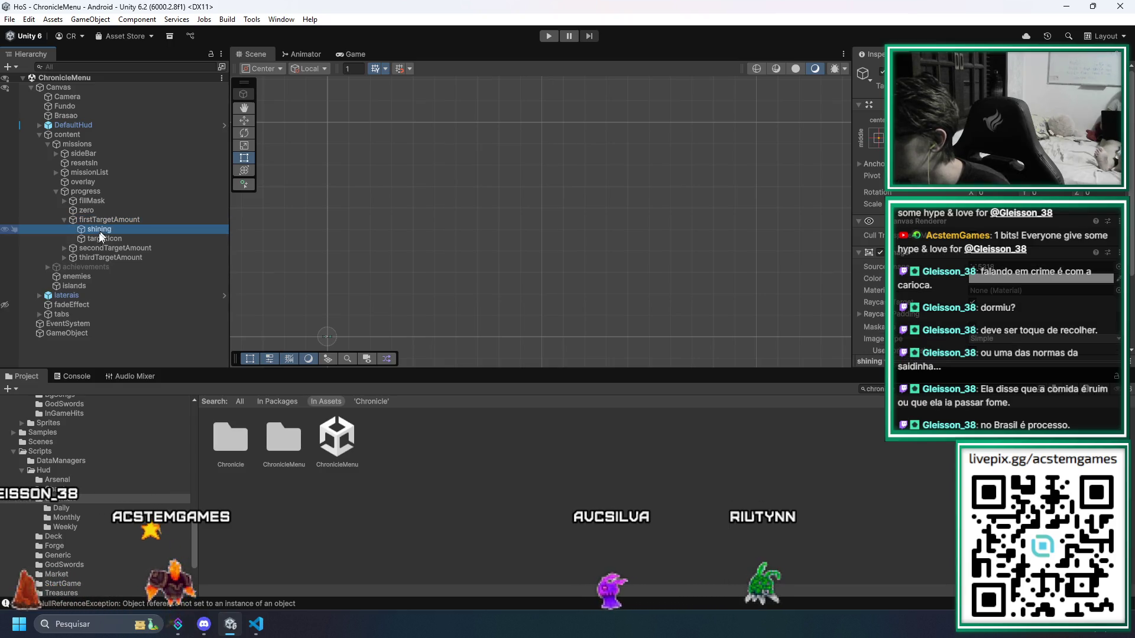
# Inspect the second and third targets' shining images, then open the LoadingScreen scene
pyautogui.click(63, 249)
pyautogui.click(64, 276)
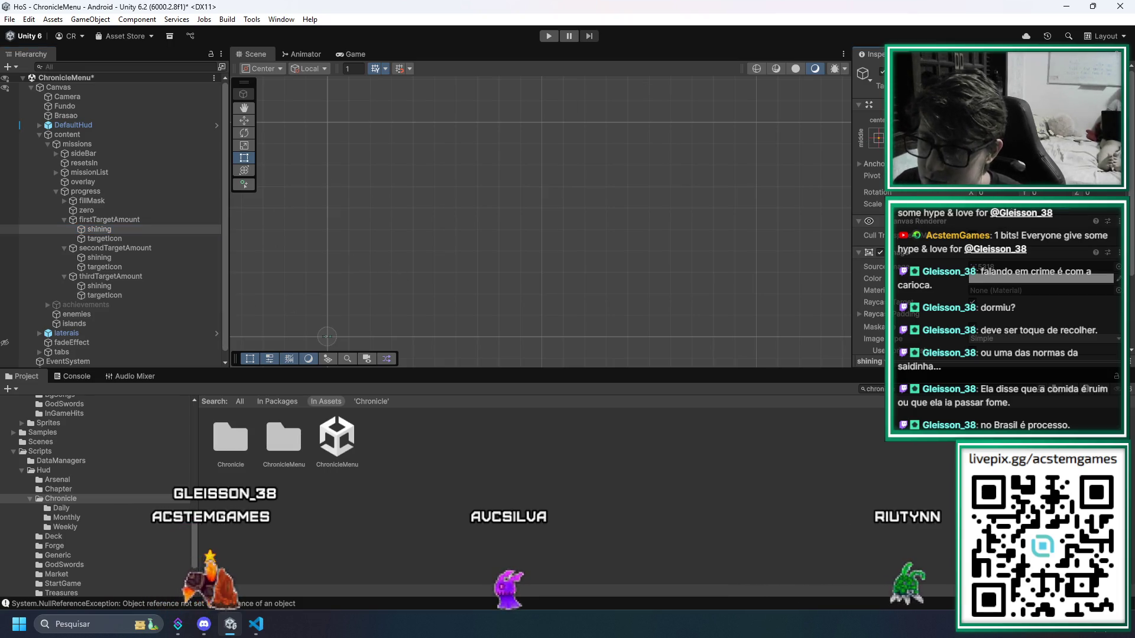
pyautogui.click(91, 258)
pyautogui.click(991, 242)
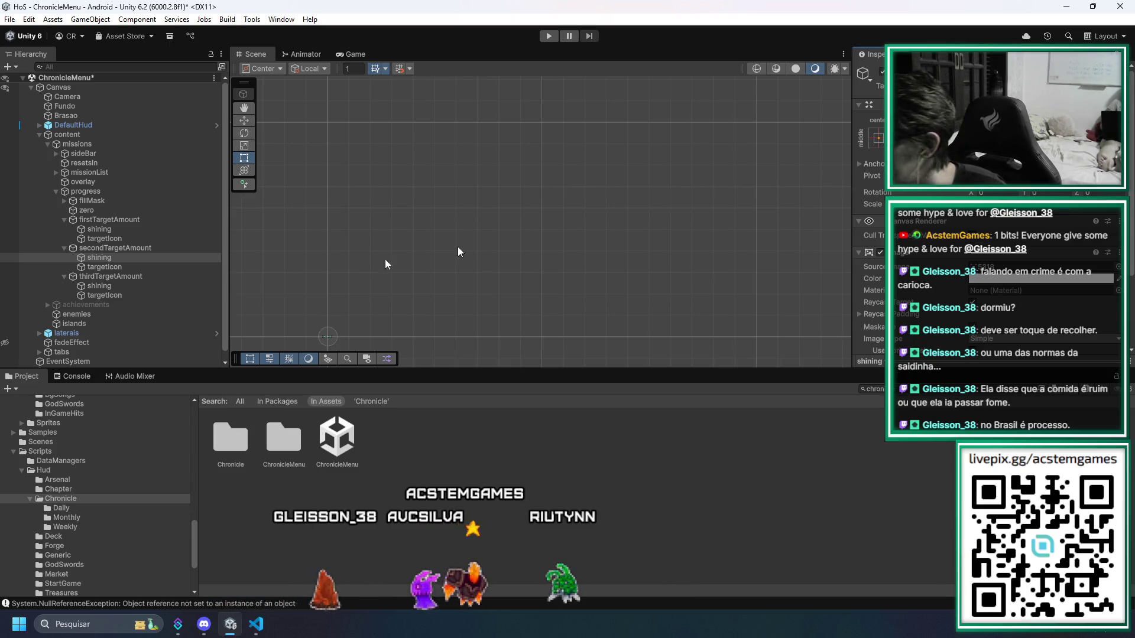
pyautogui.click(99, 286)
pyautogui.click(906, 193)
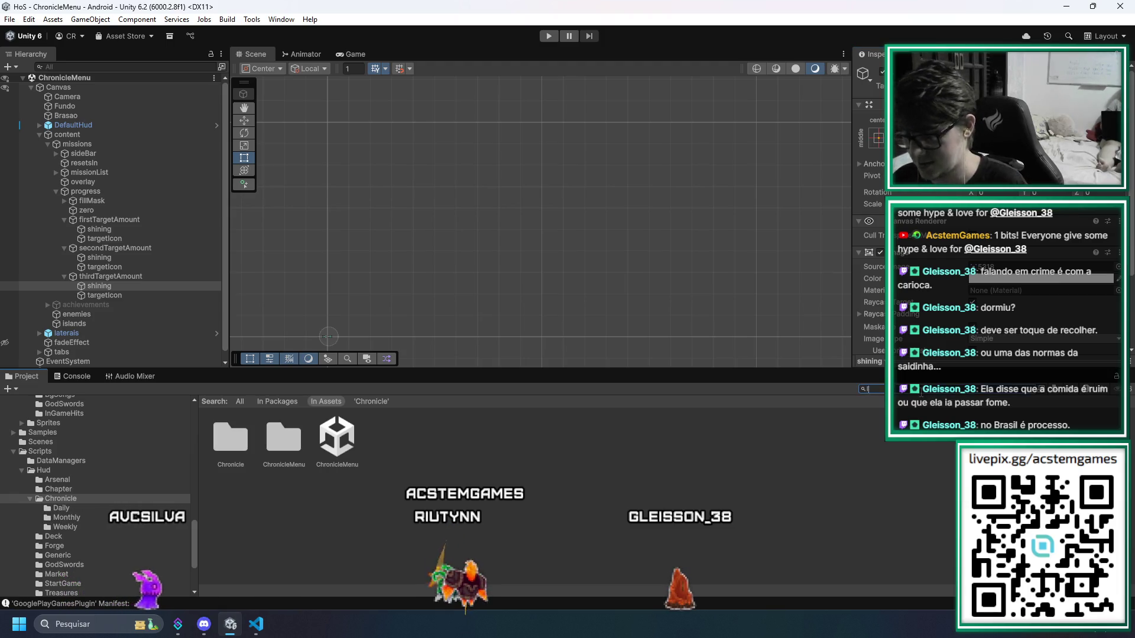
pyautogui.write('loadin')
pyautogui.doubleClick(602, 440)
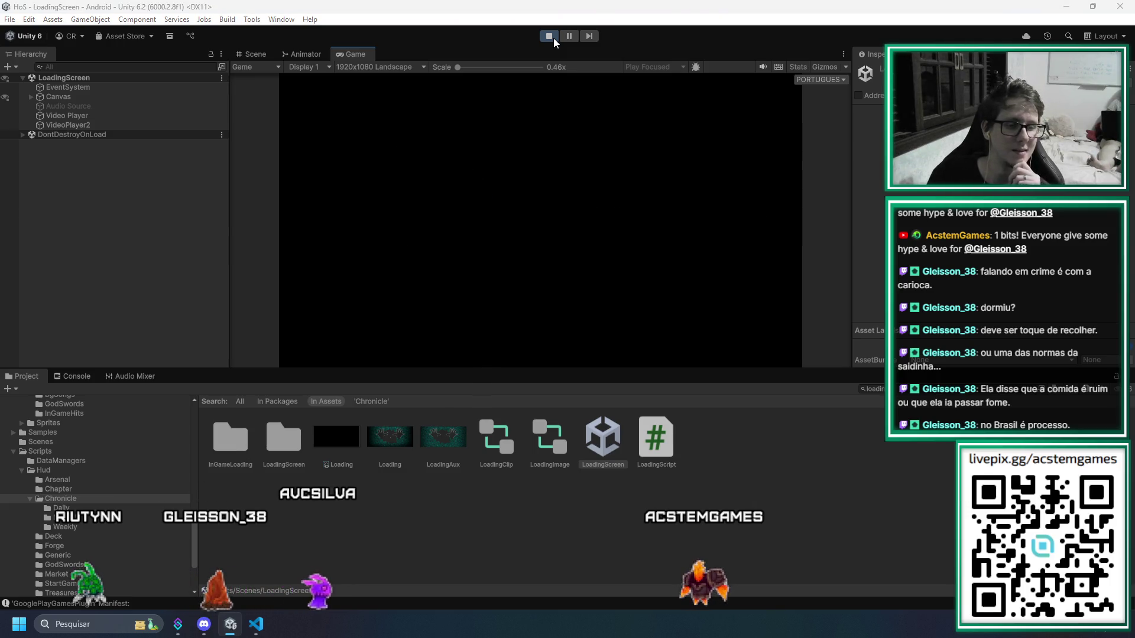
pyautogui.hotkey('alt', 'Tab')
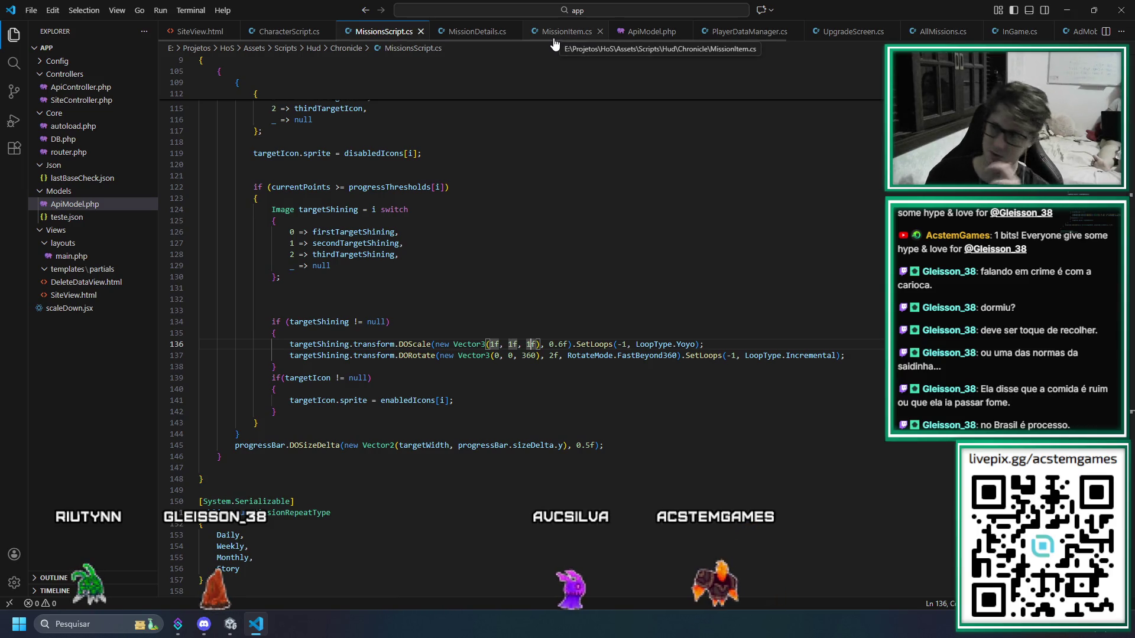
pyautogui.hotkey('alt', 'Tab')
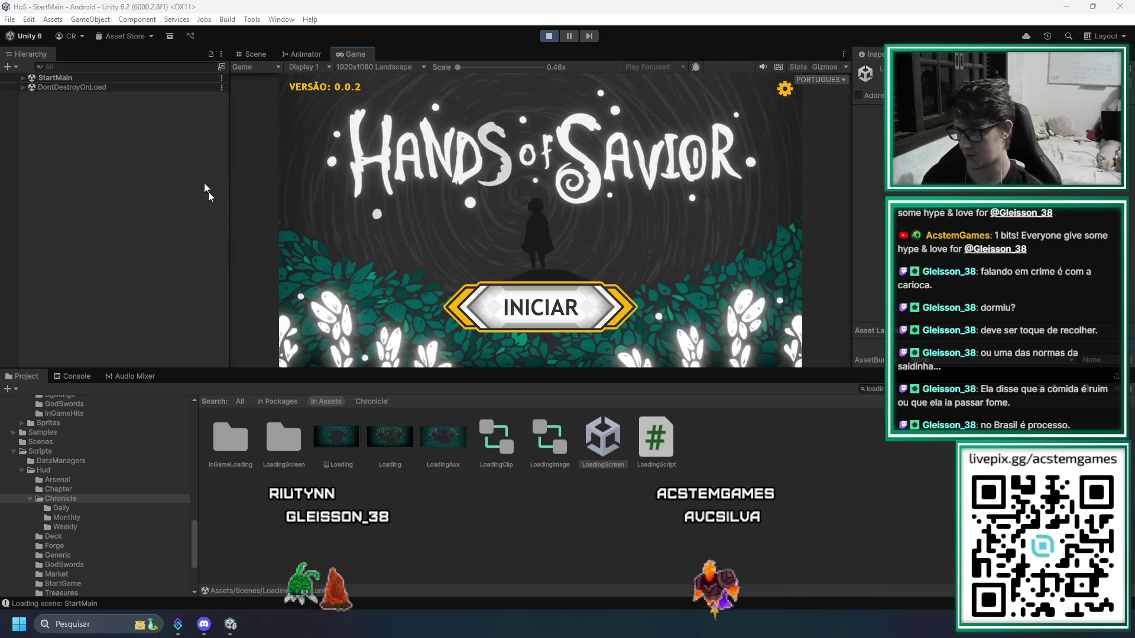
# Go through INICIAR, BASE and Crônica, compare SEMANAL and DIÁRIO progress, then stop the game
pyautogui.click(505, 298)
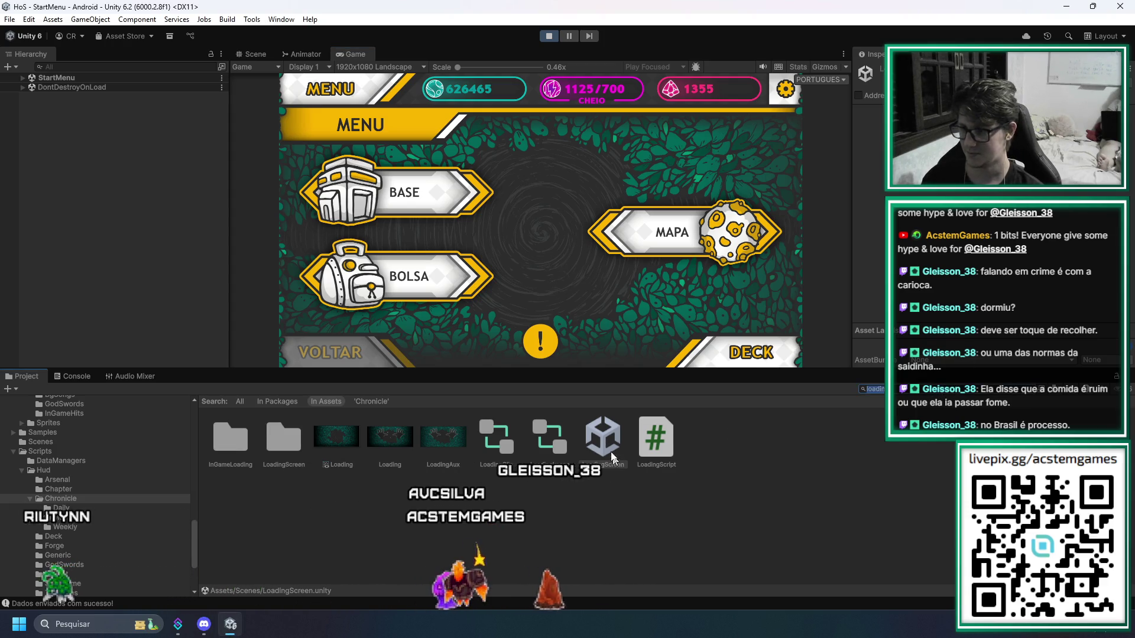
pyautogui.click(440, 194)
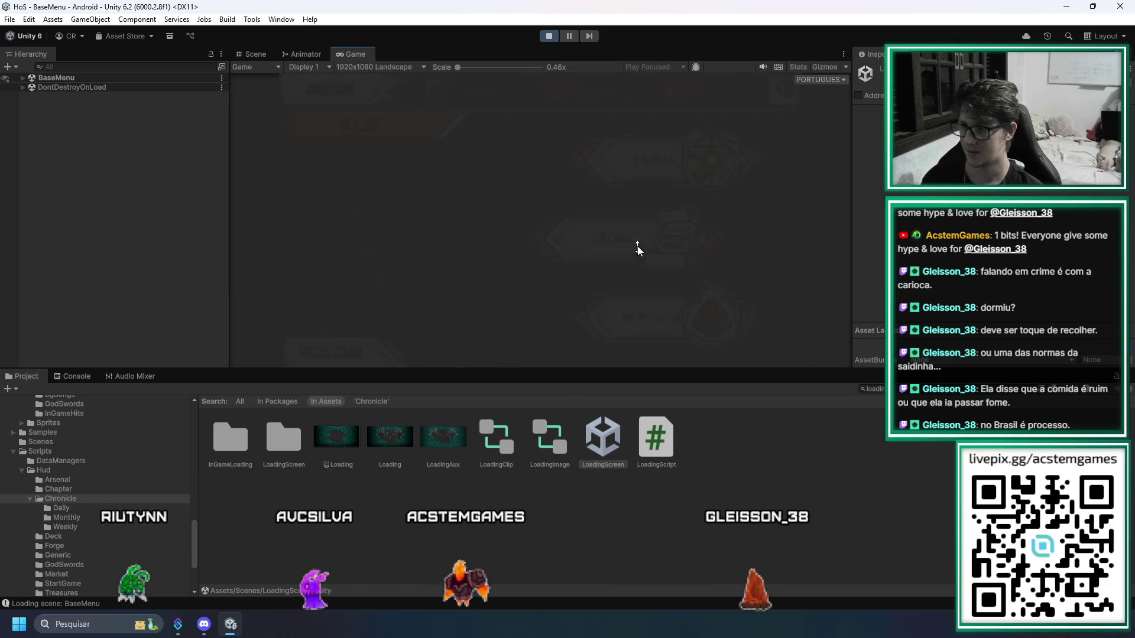
pyautogui.click(636, 244)
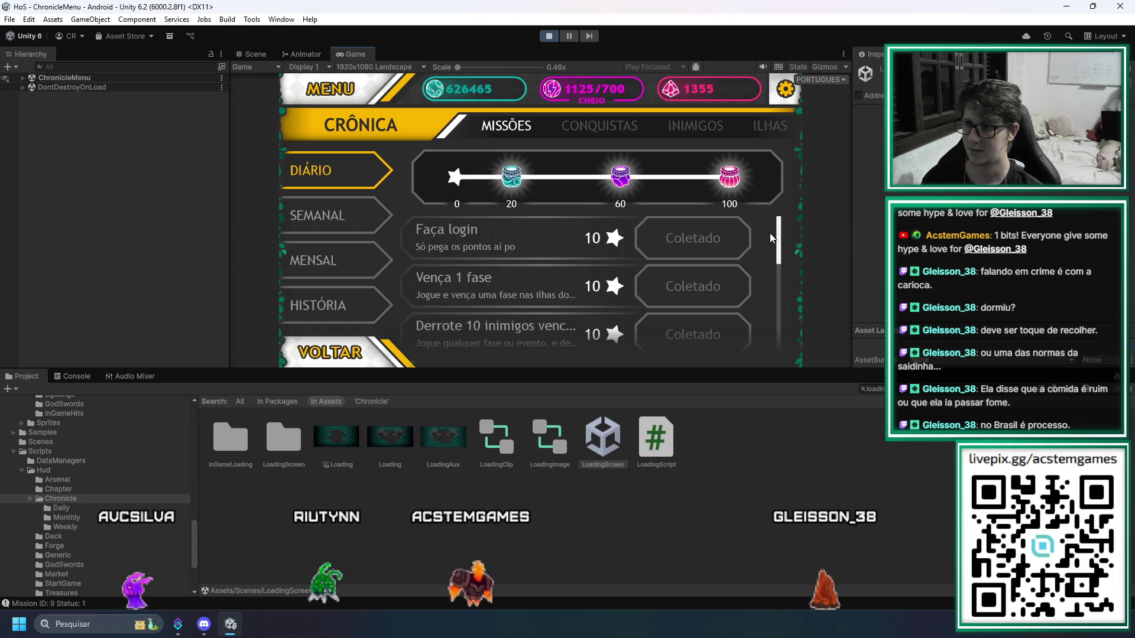
pyautogui.click(326, 215)
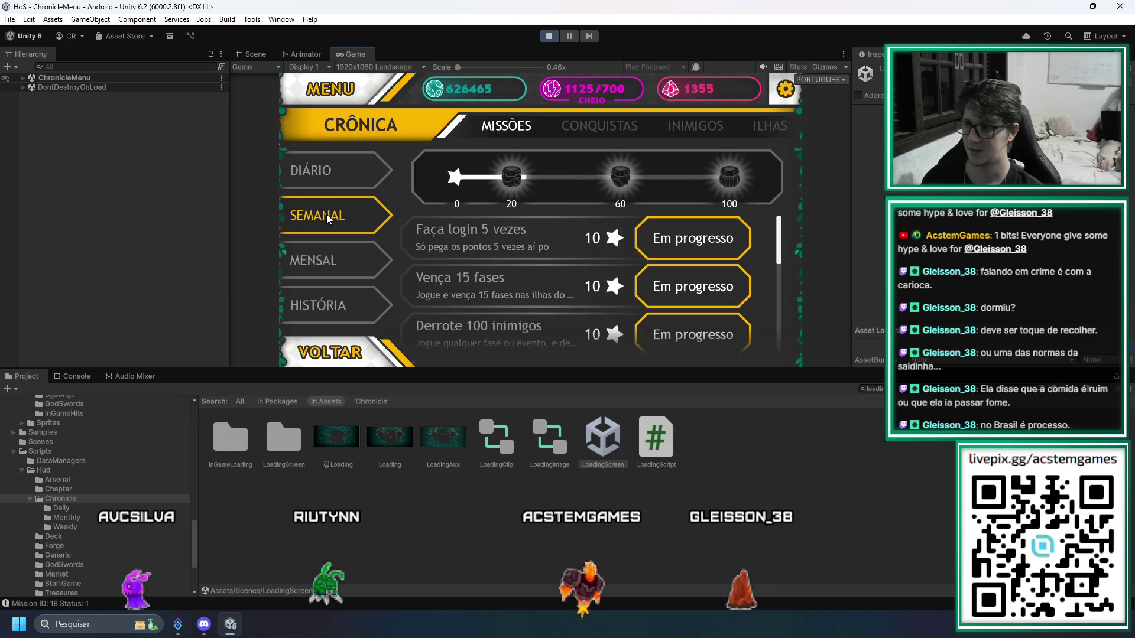
pyautogui.click(332, 171)
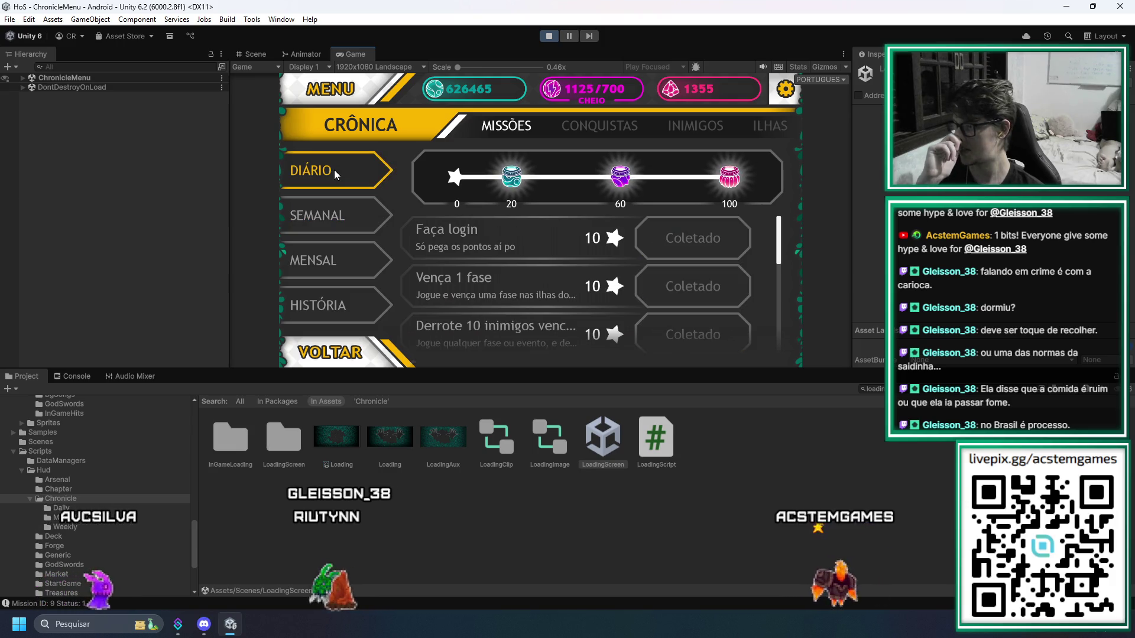
pyautogui.click(549, 37)
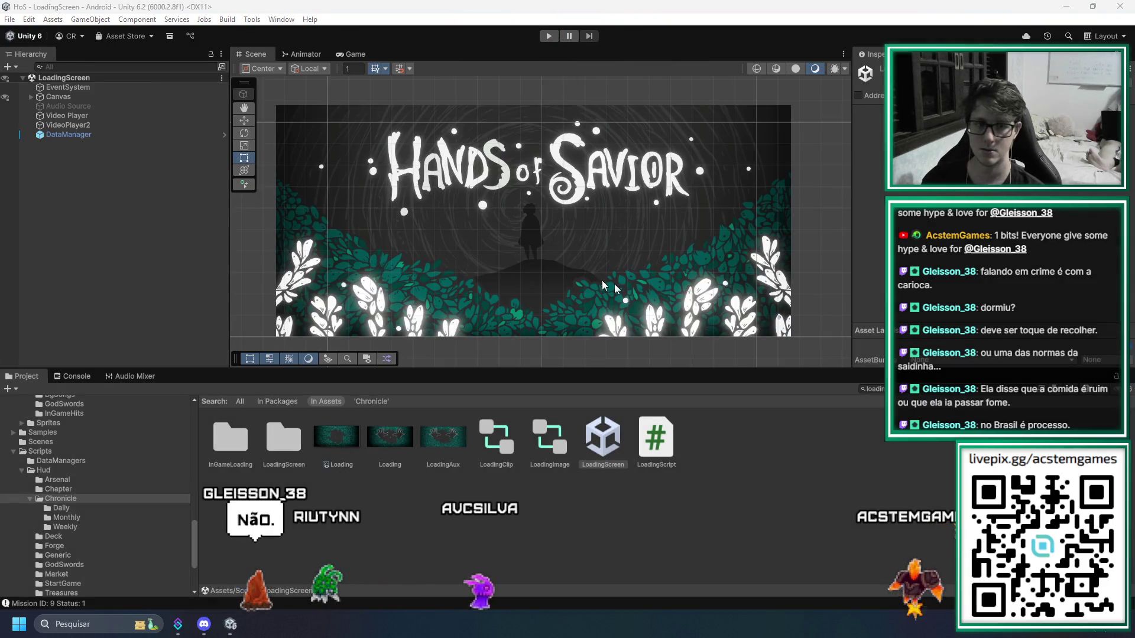
# Delete the two empty lines above the targetShining null check in MissionsScript.cs
pyautogui.hotkey('alt', 'Tab')
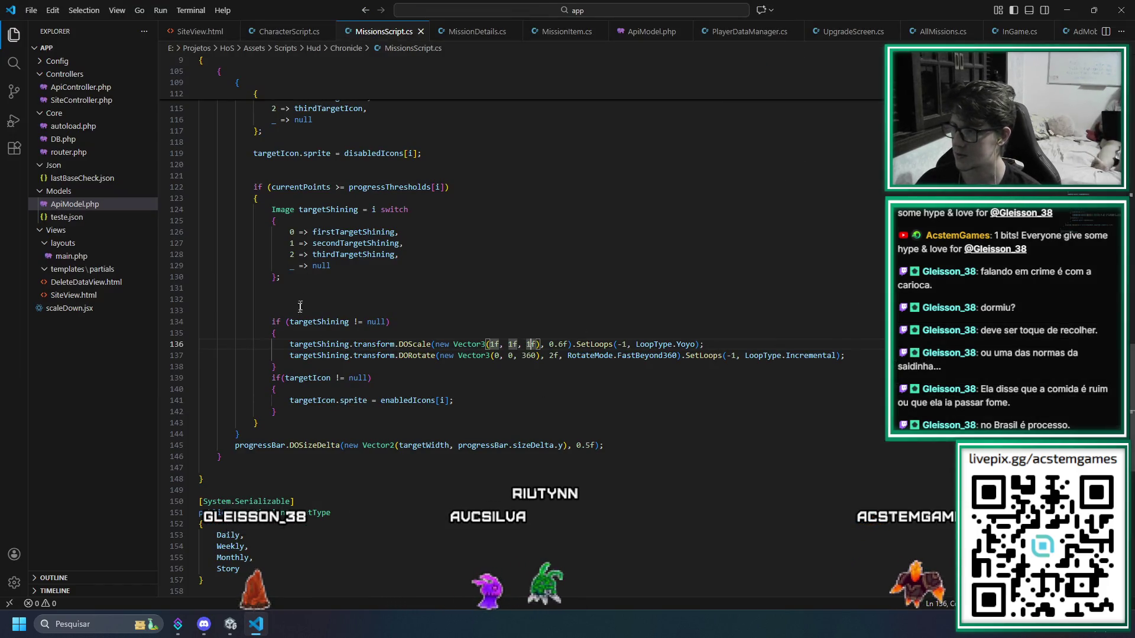
pyautogui.scroll(4, 316, 328)
pyautogui.scroll(-3, 472, 362)
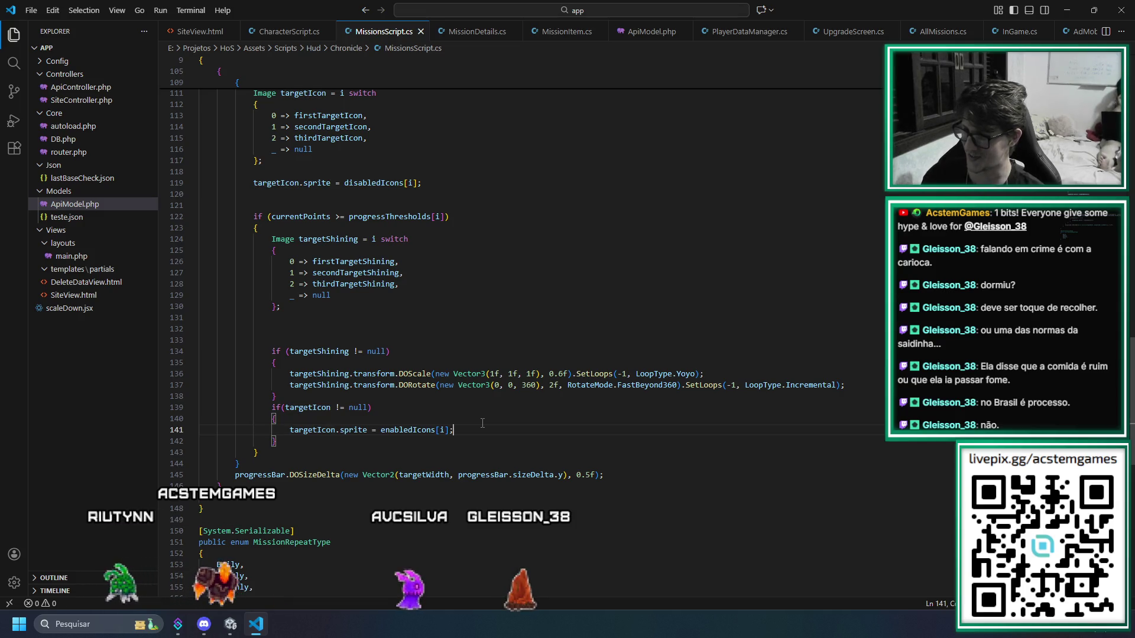
pyautogui.press('Up')
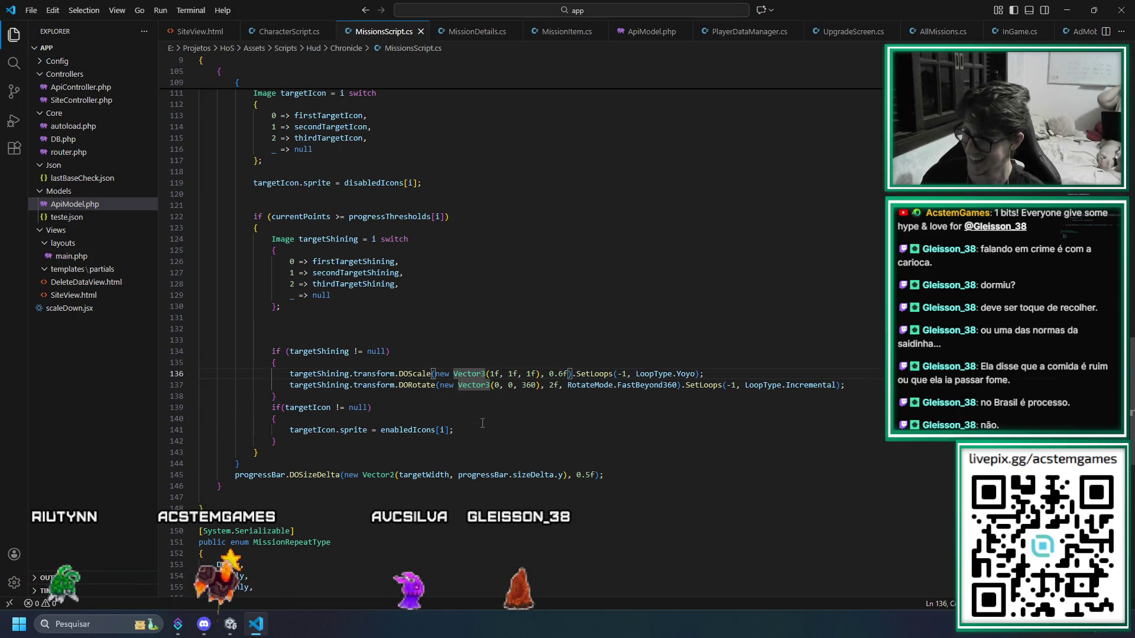
pyautogui.press('End')
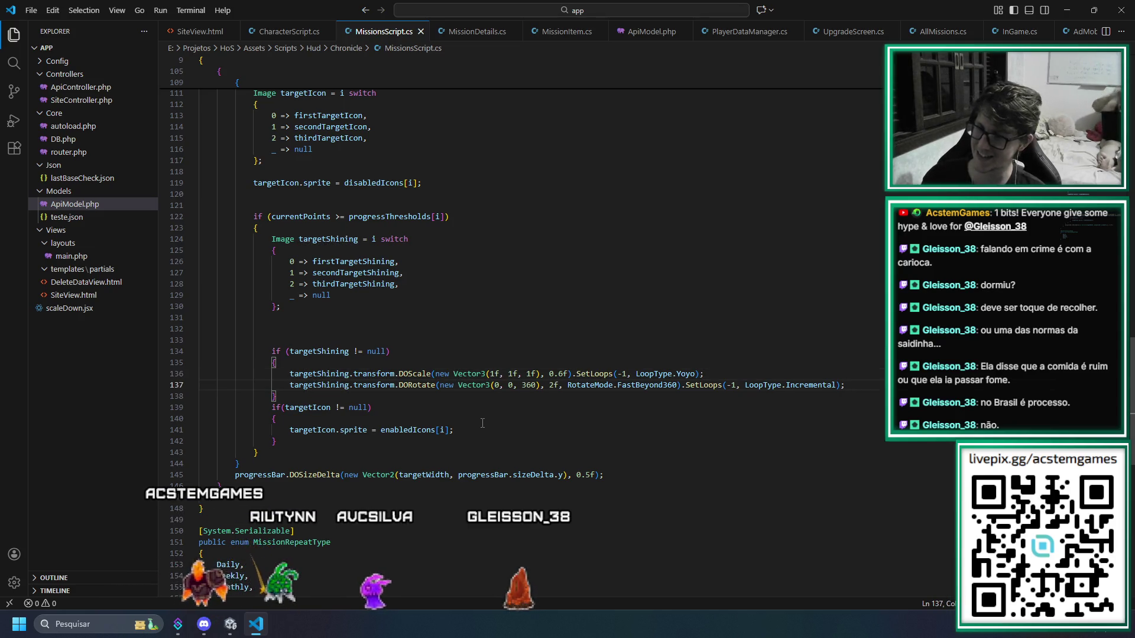
pyautogui.press('Up')
pyautogui.press('Up')
pyautogui.press('Up')
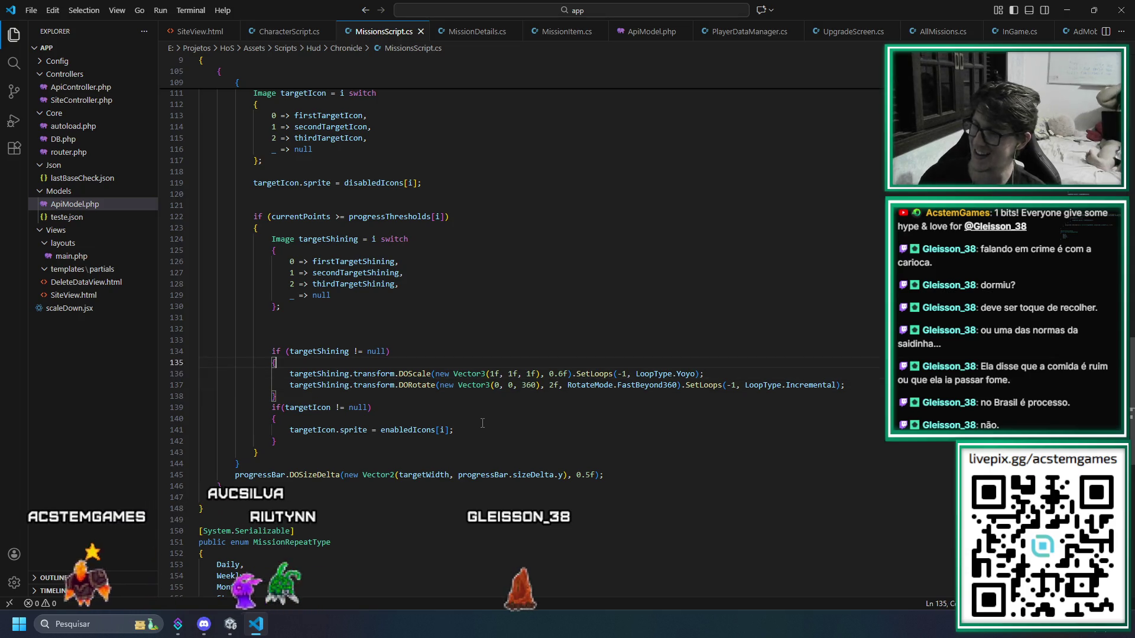
pyautogui.hotkey('shift', 'Up')
pyautogui.hotkey('shift', 'Up')
pyautogui.hotkey('shift', 'Home')
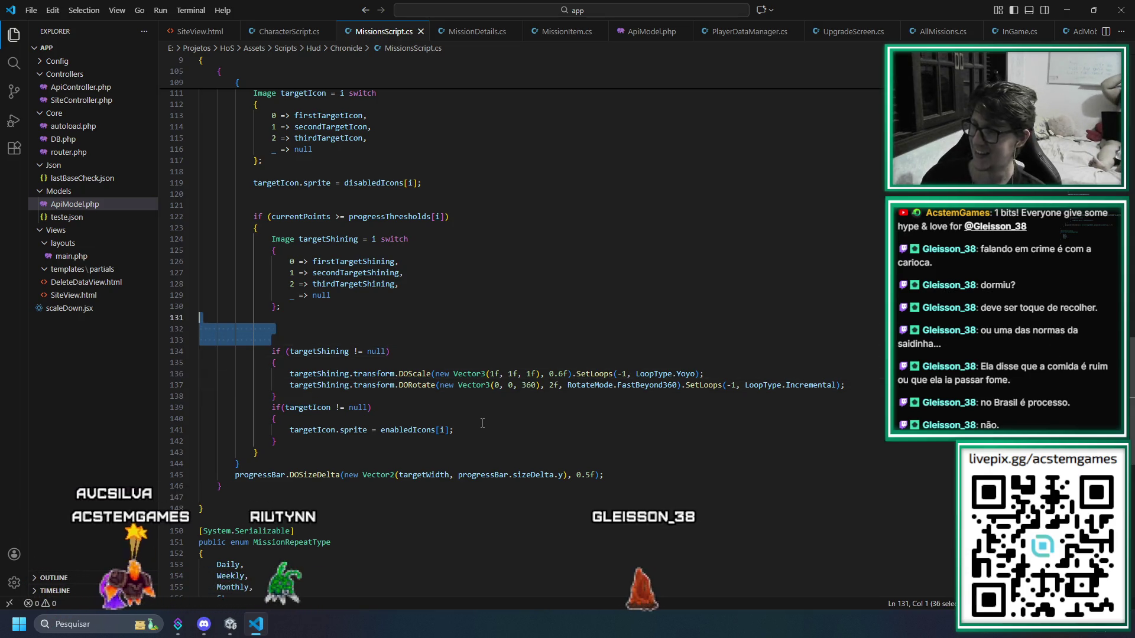
pyautogui.press('BackSpace')
pyautogui.press('Up')
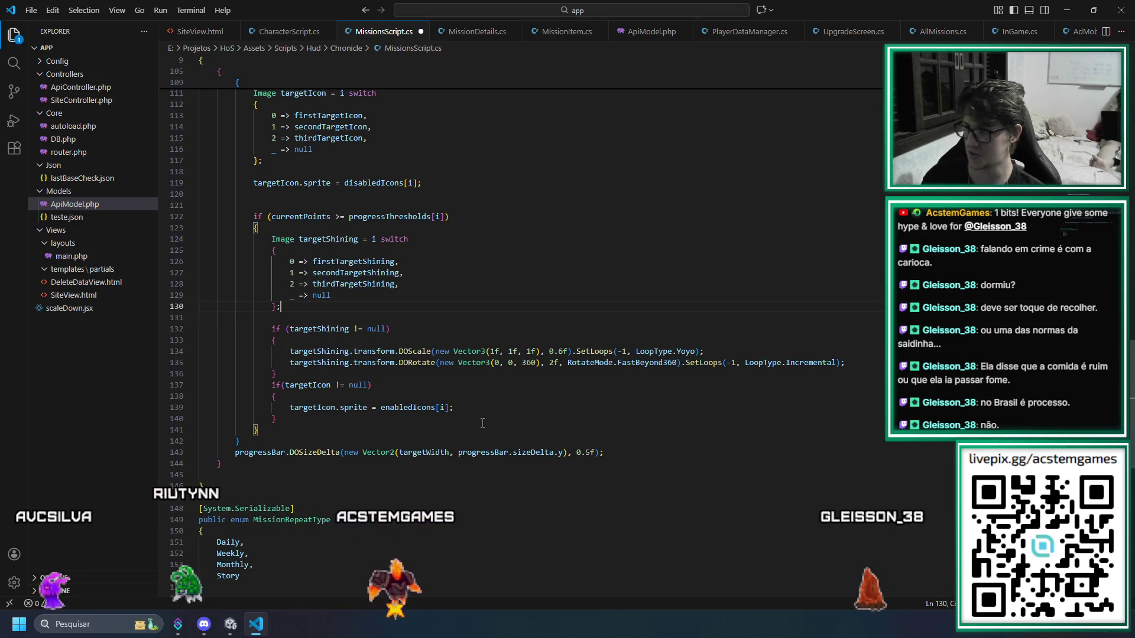
pyautogui.press('End')
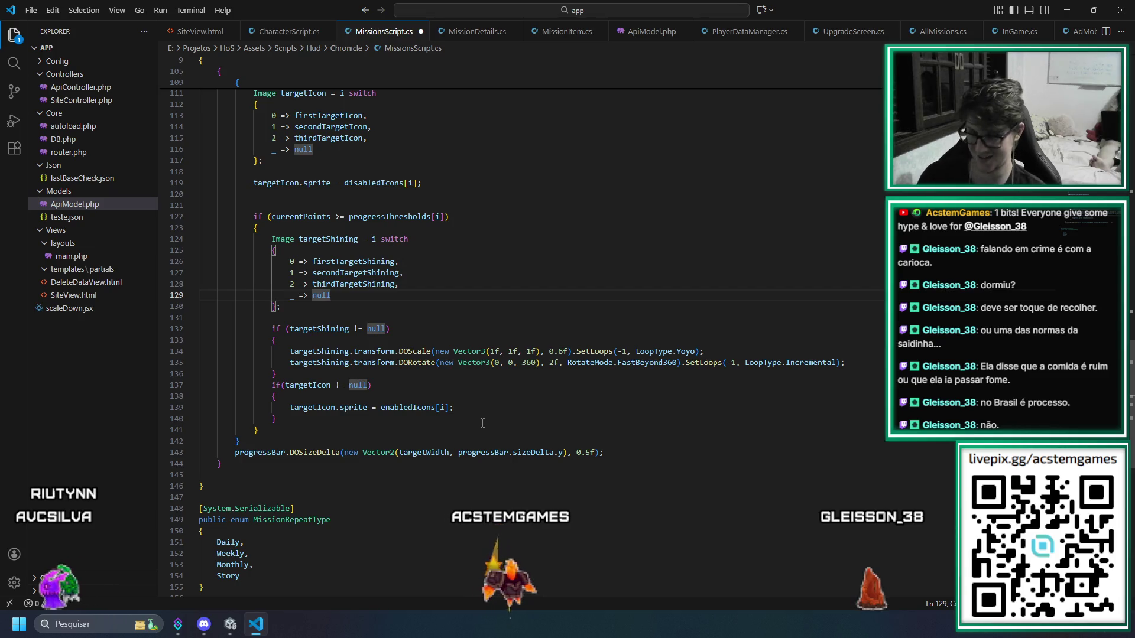
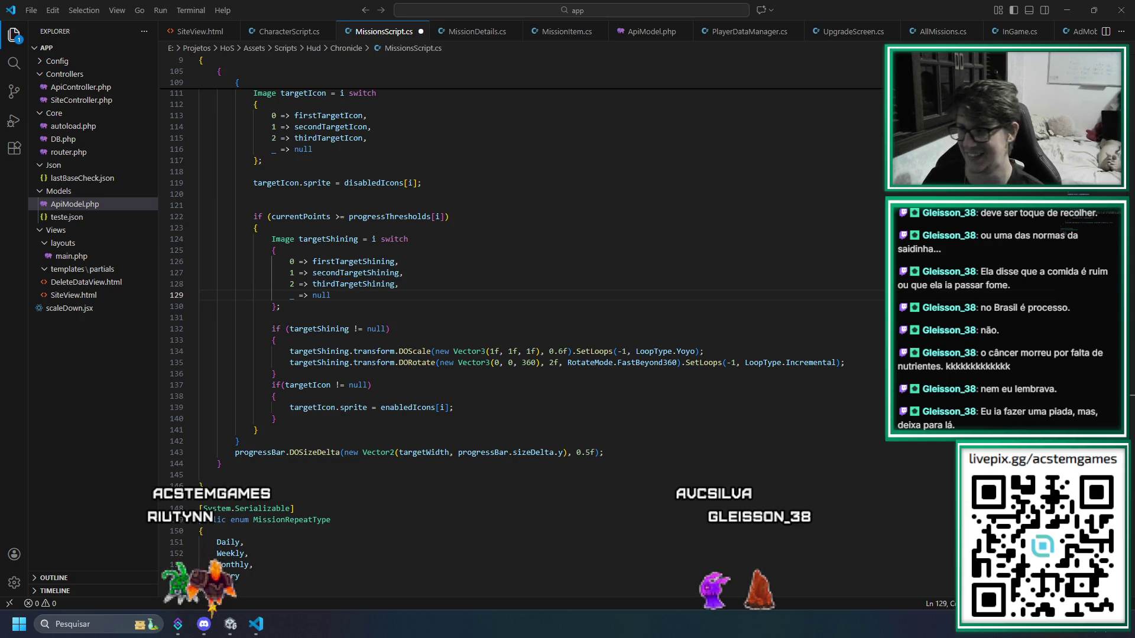
# Switch from the MissionsScript.cs editor to the Chrome window with the melhorarsempre TikTok clip
pyautogui.press('super+shift+Left')
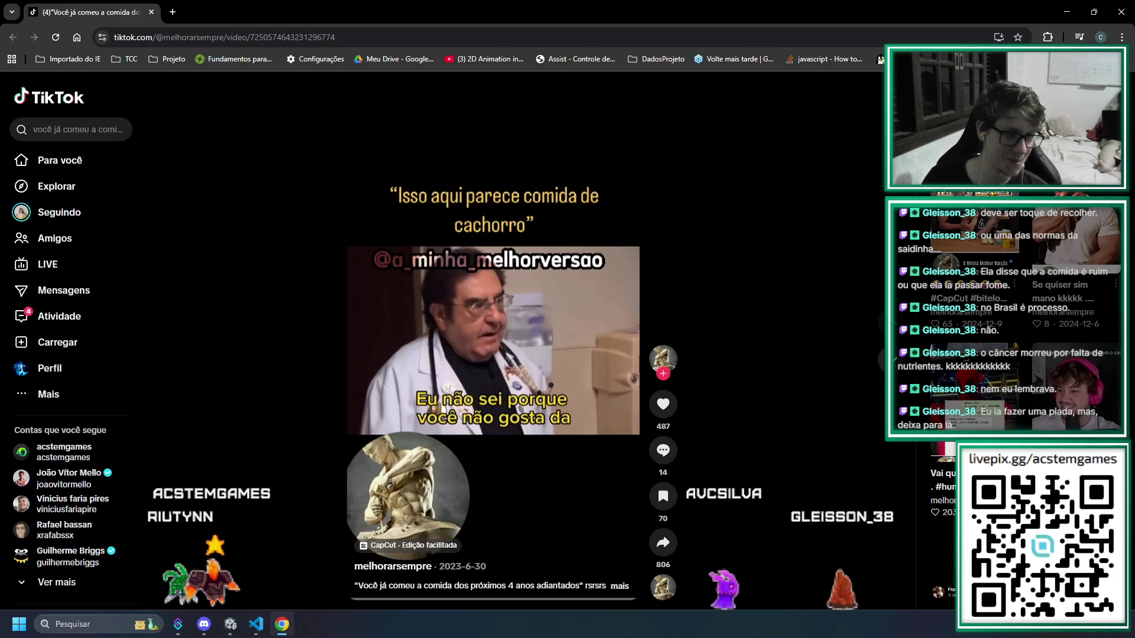
pyautogui.hotkey('alt', 'Tab')
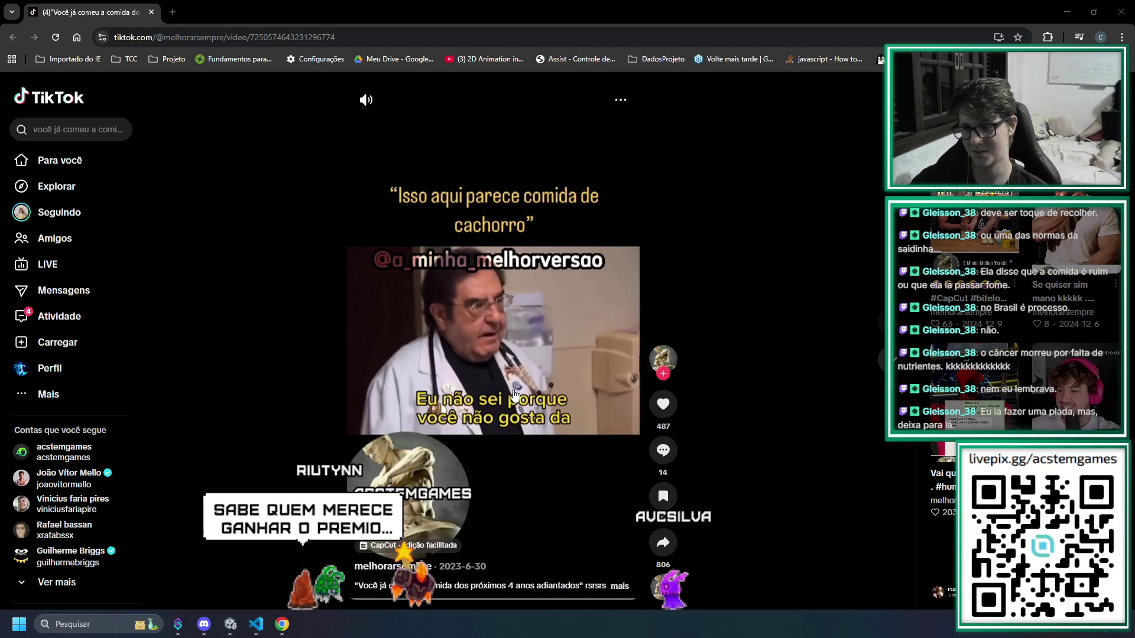
# Pause and resume the TikTok clip, then close its tab to return to MissionsScript.cs
pyautogui.click(540, 381)
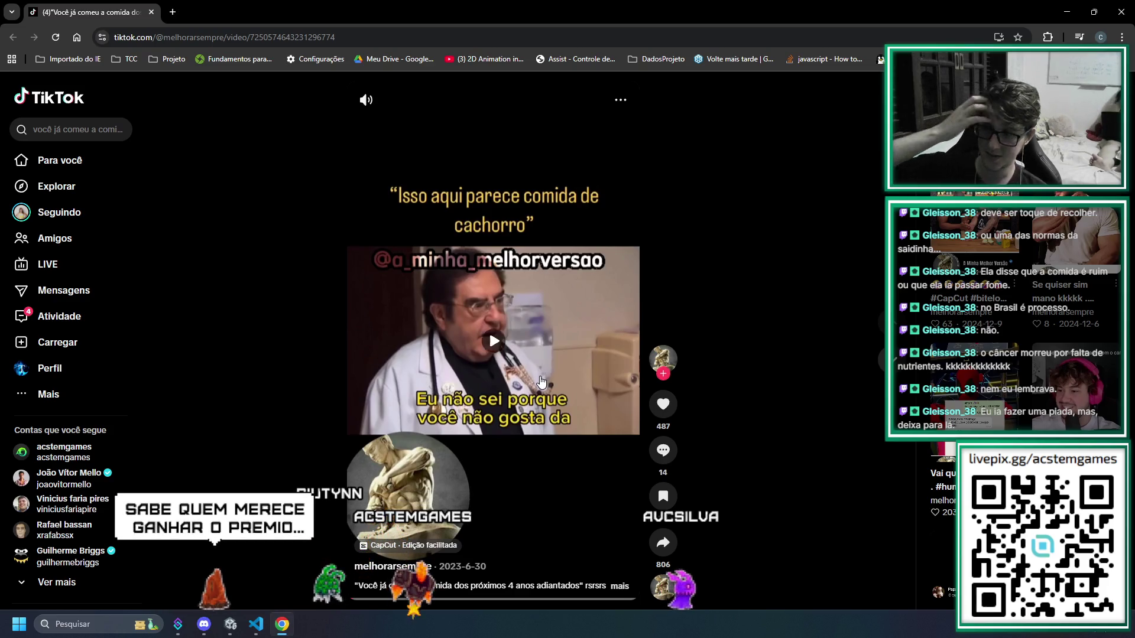
pyautogui.click(541, 382)
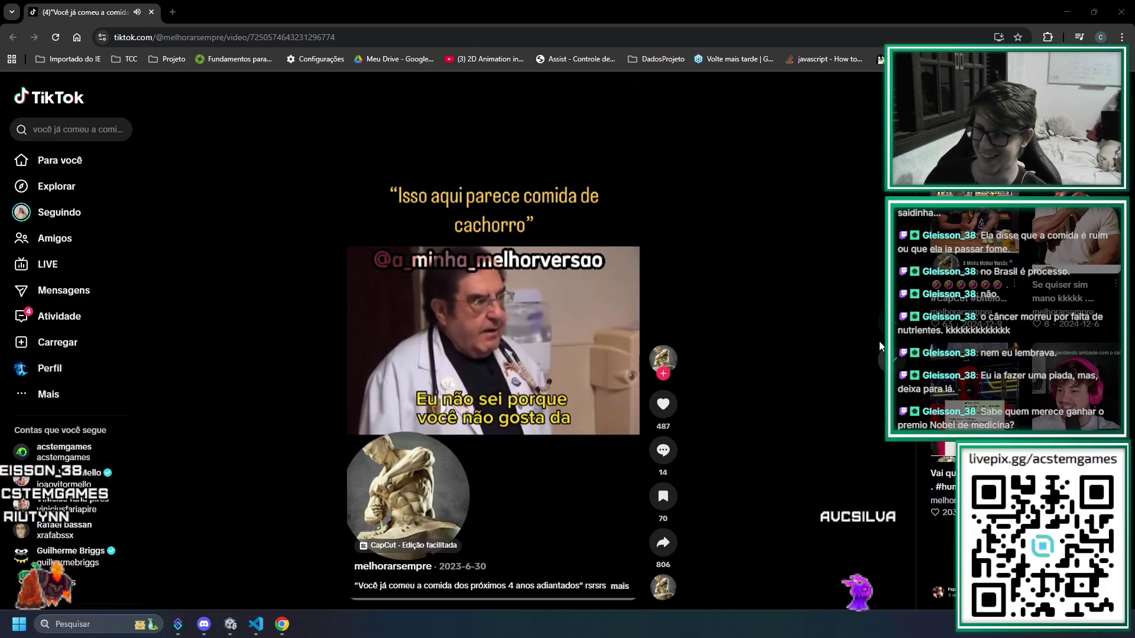
pyautogui.click(152, 13)
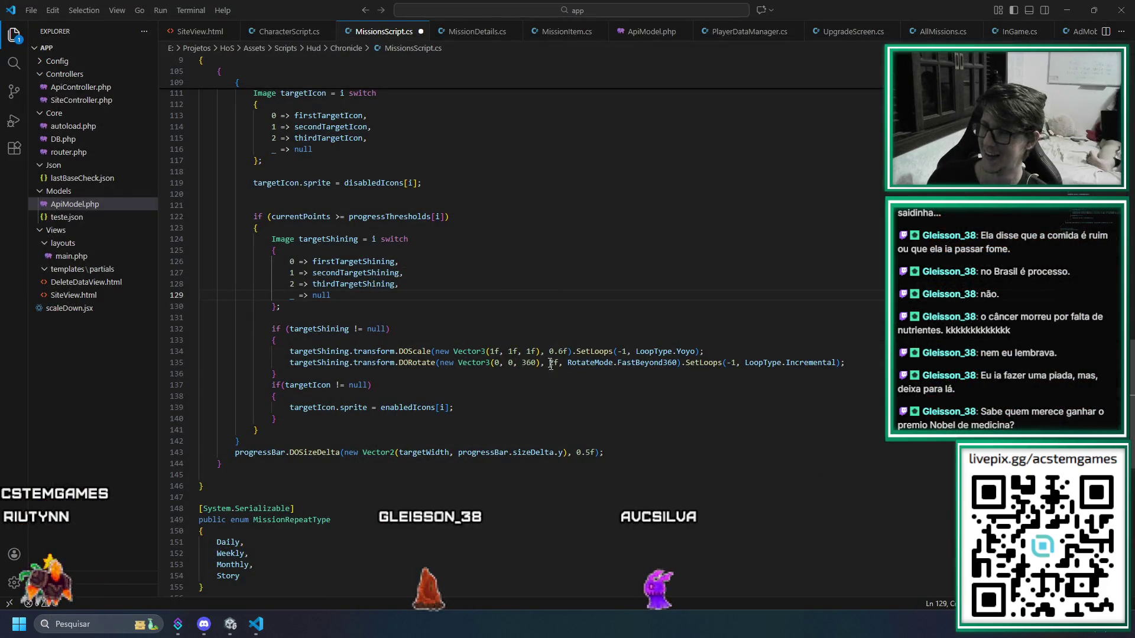
pyautogui.click(487, 395)
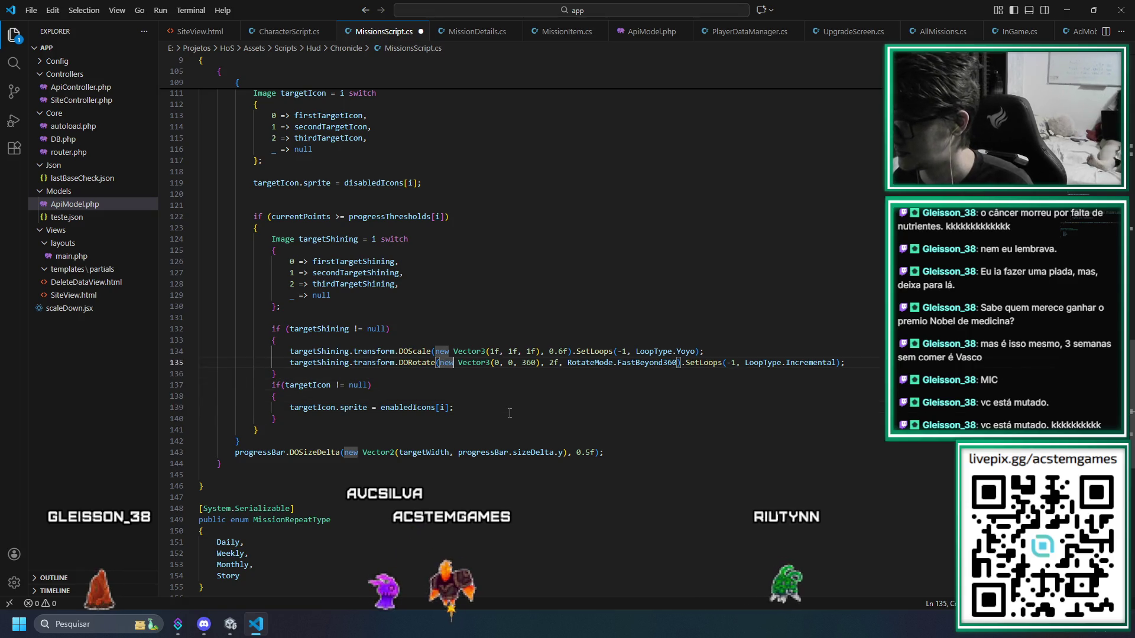
# Add targetShining.gameObject.SetActive(true); on a new line after the DORotate call
pyautogui.press('Up')
pyautogui.press('Up')
pyautogui.press('End')
pyautogui.press('Return')
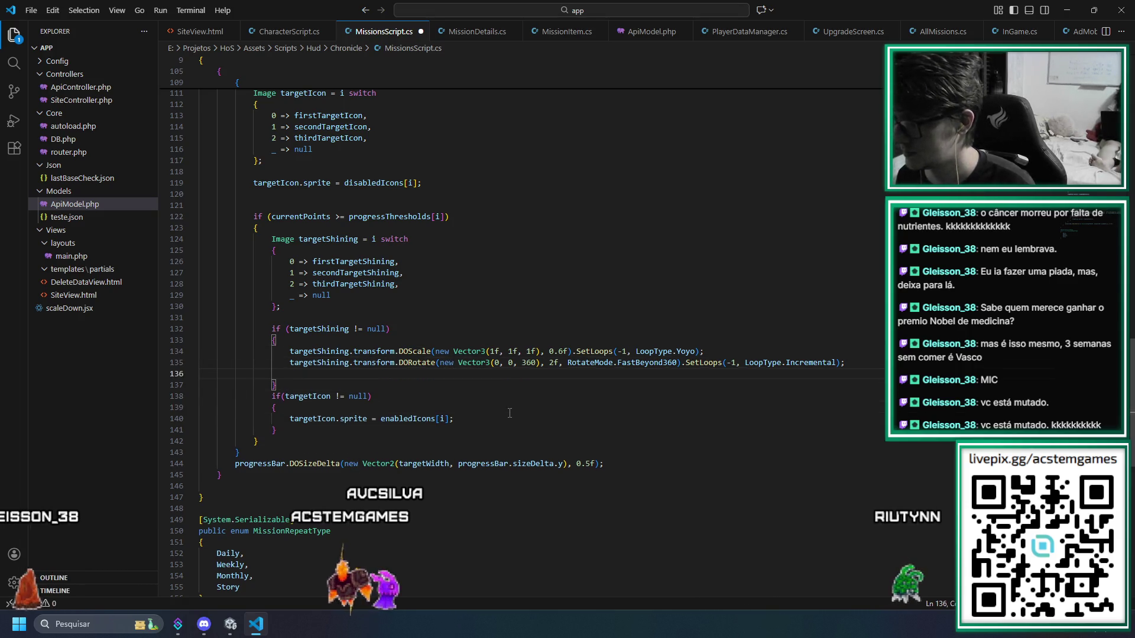
pyautogui.write('tage')
pyautogui.press('BackSpace')
pyautogui.press('BackSpace')
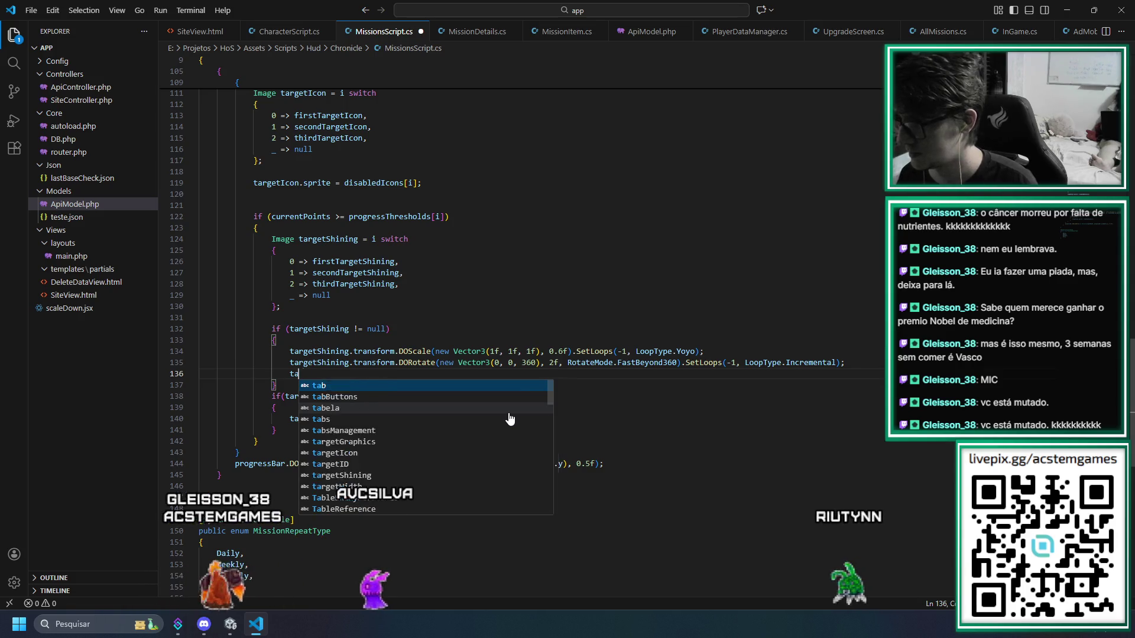
pyautogui.write('rgetShining')
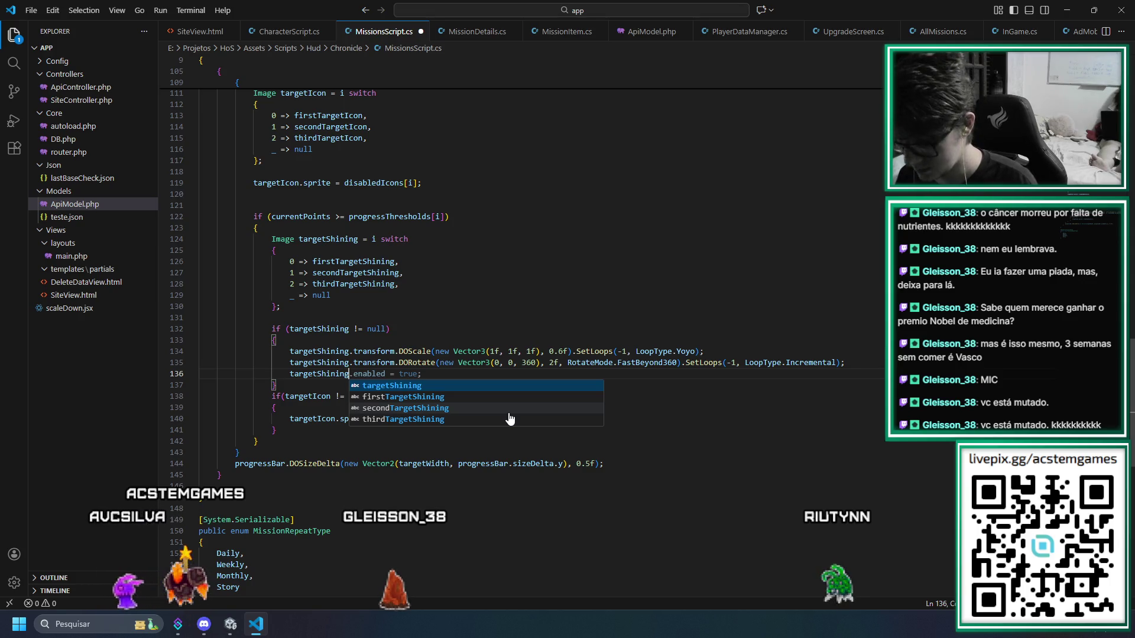
pyautogui.write('.')
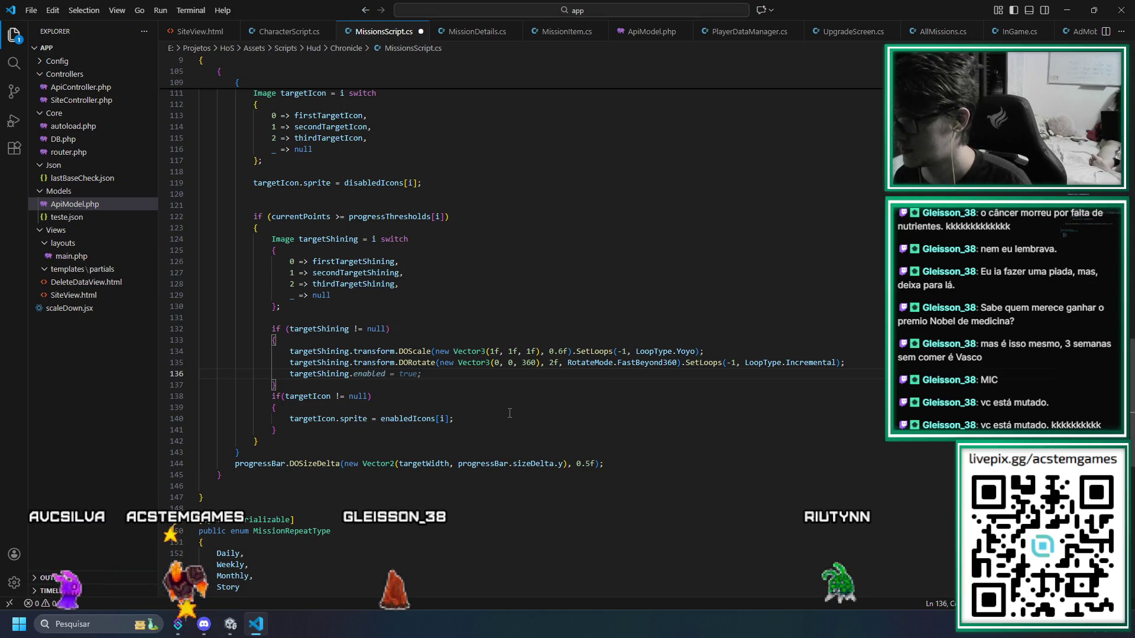
pyautogui.write('gameObject')
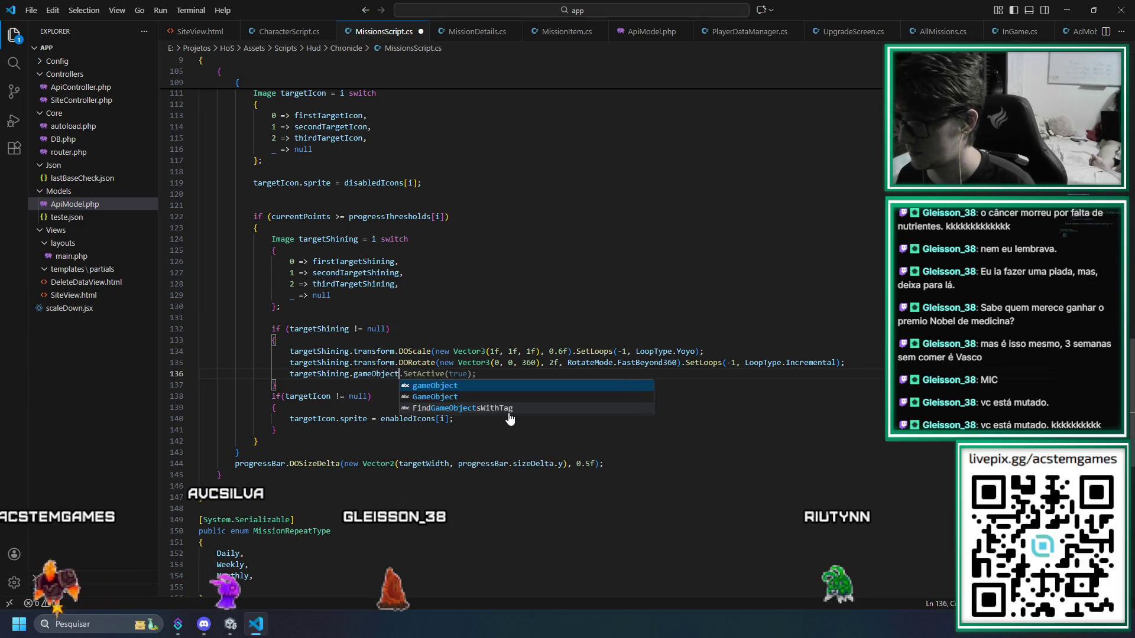
pyautogui.press('Tab')
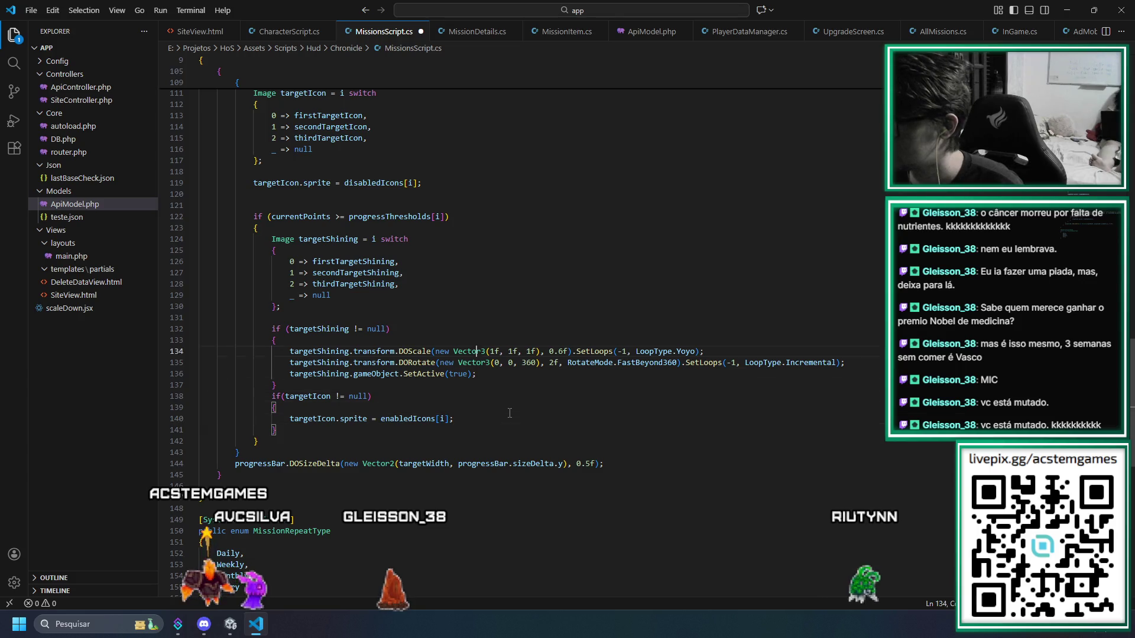
# Add the targetShining SetActive(false) line after the disabledIcons assignment, save, and switch to Unity
pyautogui.press('Return')
pyautogui.write('targetS')
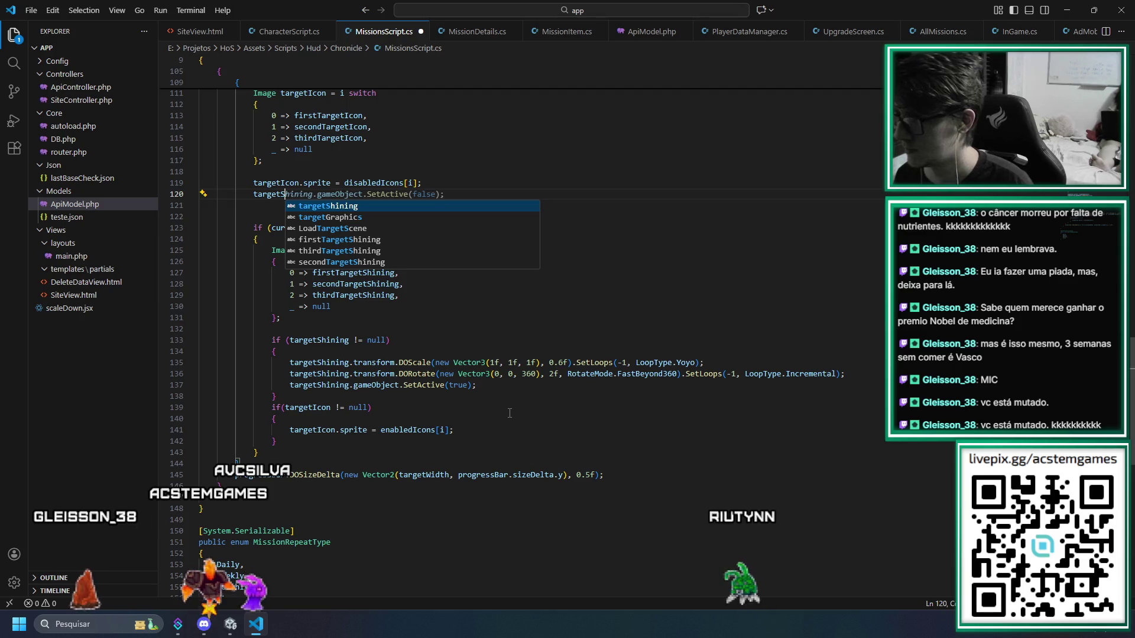
pyautogui.press('Escape')
pyautogui.hotkey('ctrl', 's')
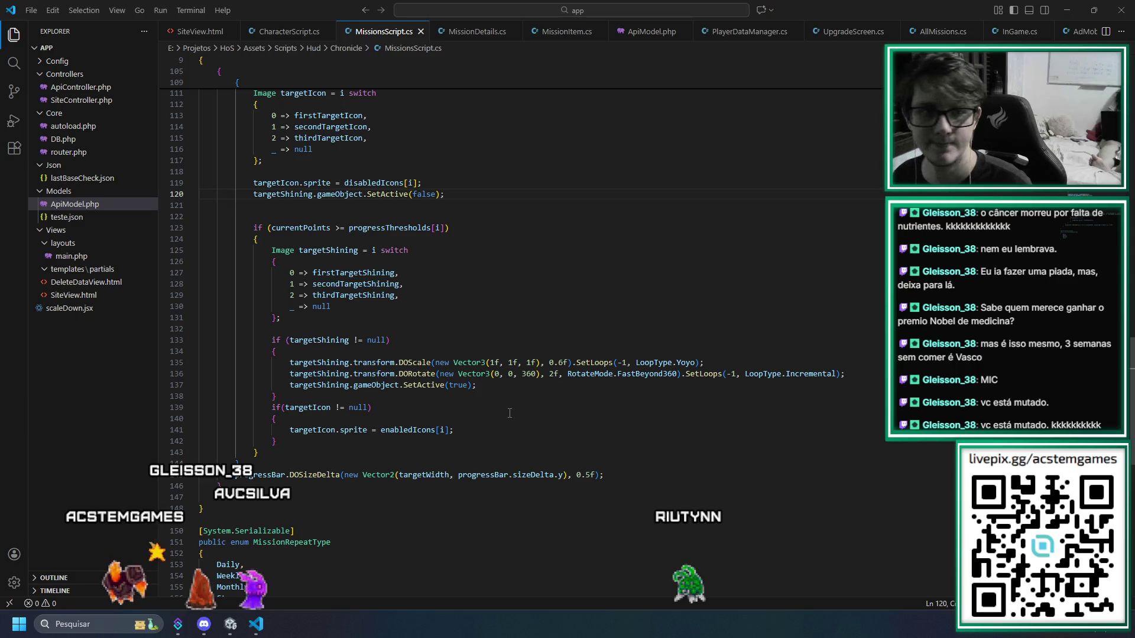
pyautogui.hotkey('alt', 'Tab')
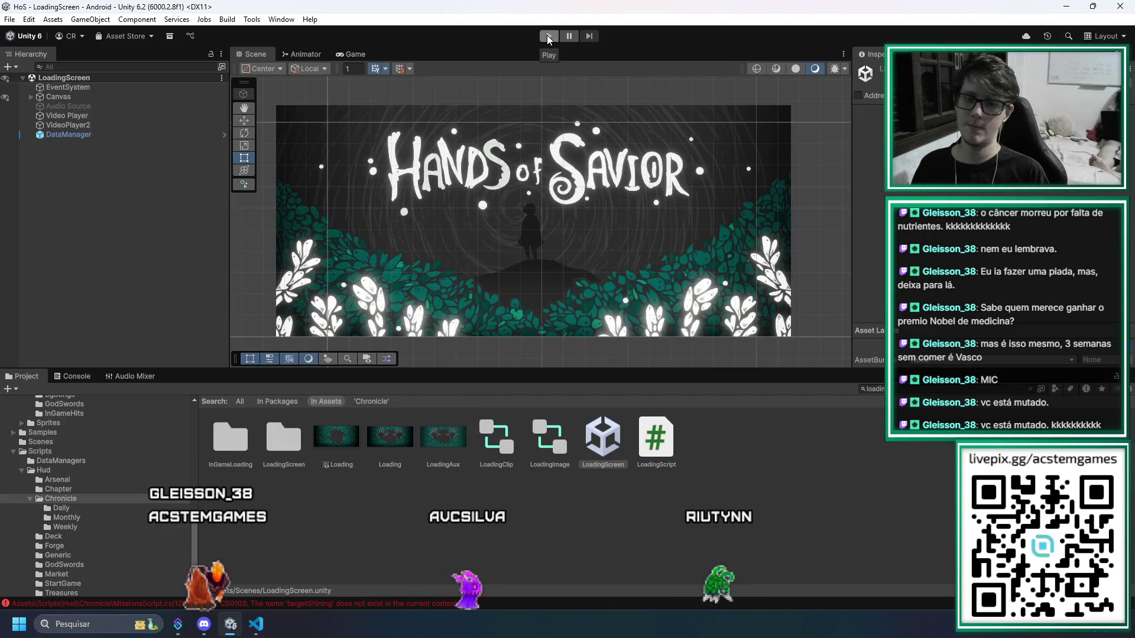
# Show the Console's CS0103 error: 'targetShining' does not exist in the current context
pyautogui.click(64, 377)
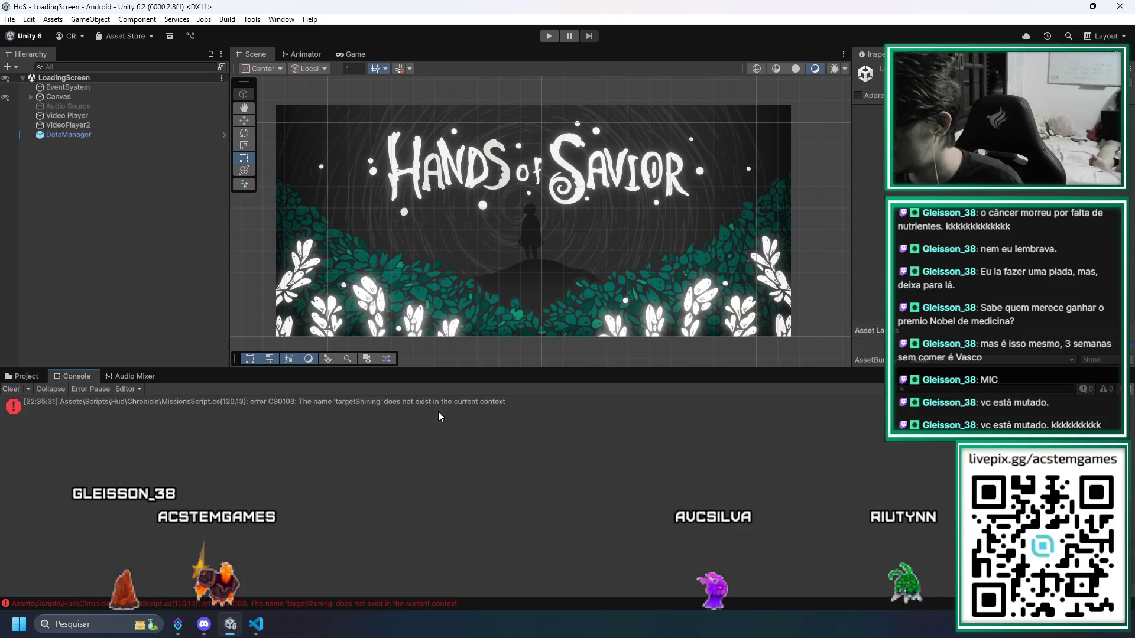
pyautogui.click(439, 411)
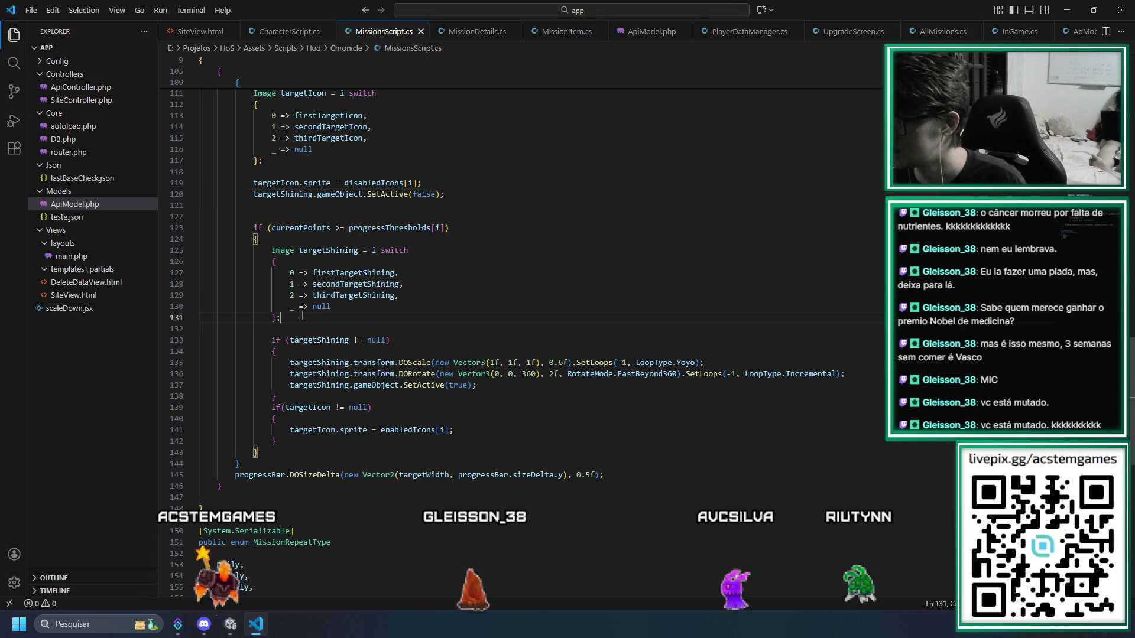
# Move the targetShining switch block after the targetIcon switch and outdent it one level
pyautogui.hotkey('shift', 'Up')
pyautogui.hotkey('shift', 'Up')
pyautogui.hotkey('shift', 'Up')
pyautogui.hotkey('shift', 'Home')
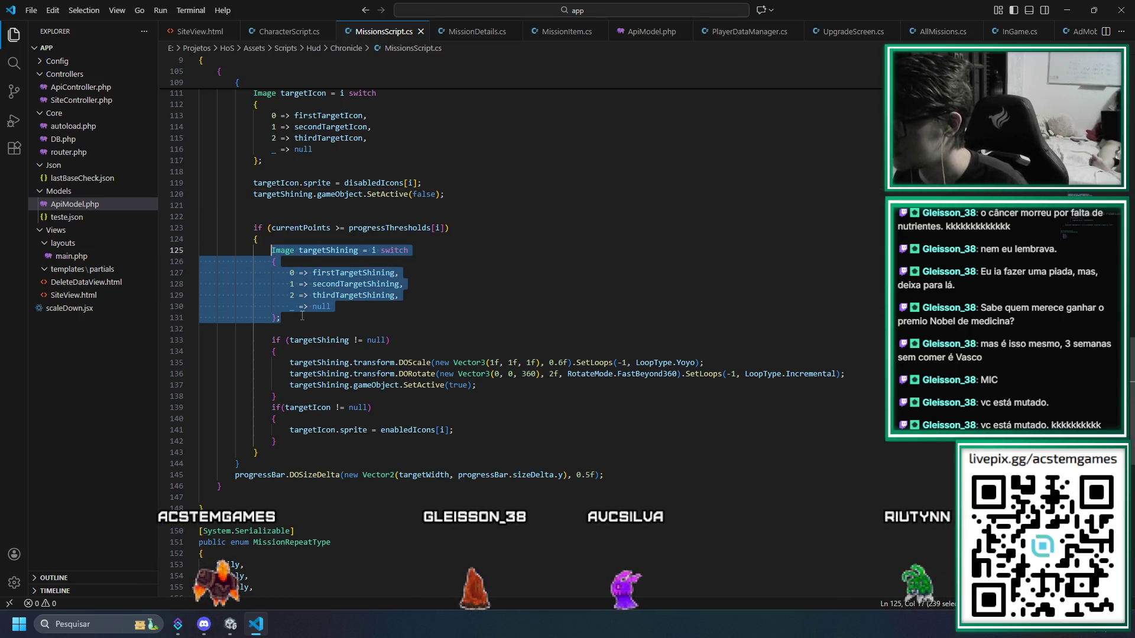
pyautogui.press('BackSpace')
pyautogui.press('BackSpace')
pyautogui.press('BackSpace')
pyautogui.press('BackSpace')
pyautogui.press('Up')
pyautogui.press('Up')
pyautogui.press('Up')
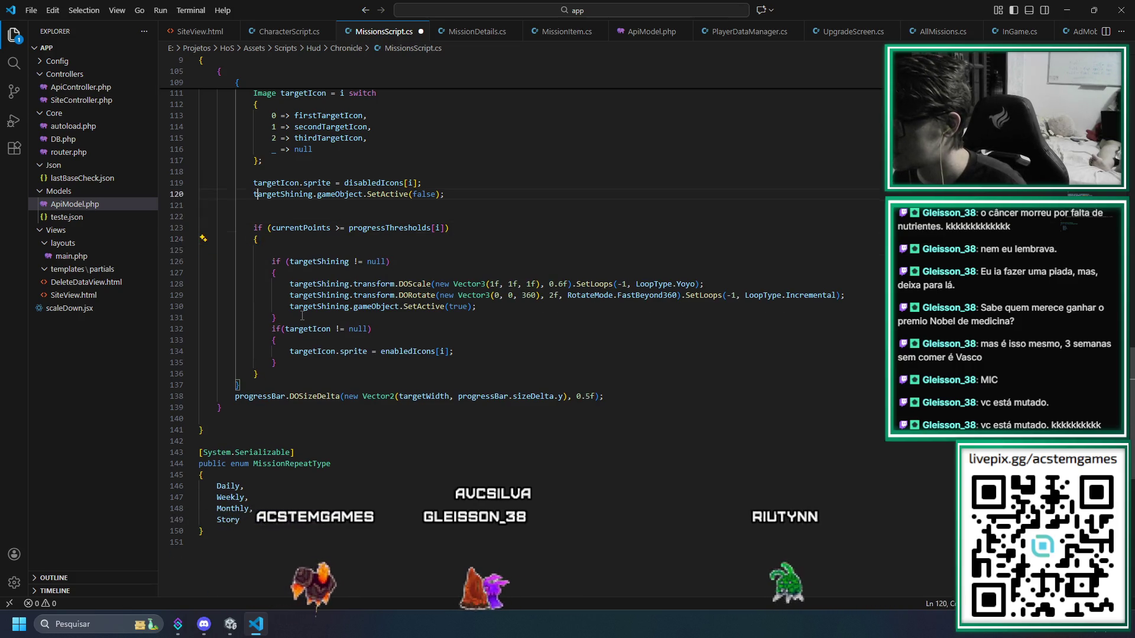
pyautogui.hotkey('ctrl', 'v')
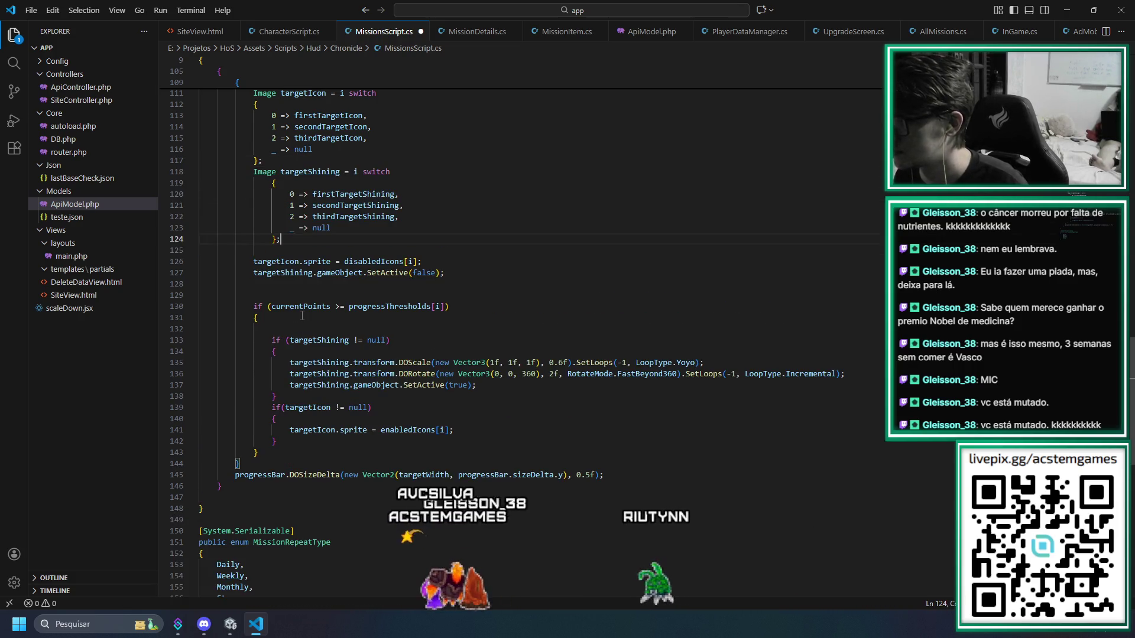
pyautogui.hotkey('shift', 'Up')
pyautogui.hotkey('shift', 'Up')
pyautogui.hotkey('shift', 'Up')
pyautogui.hotkey('shift', 'Tab')
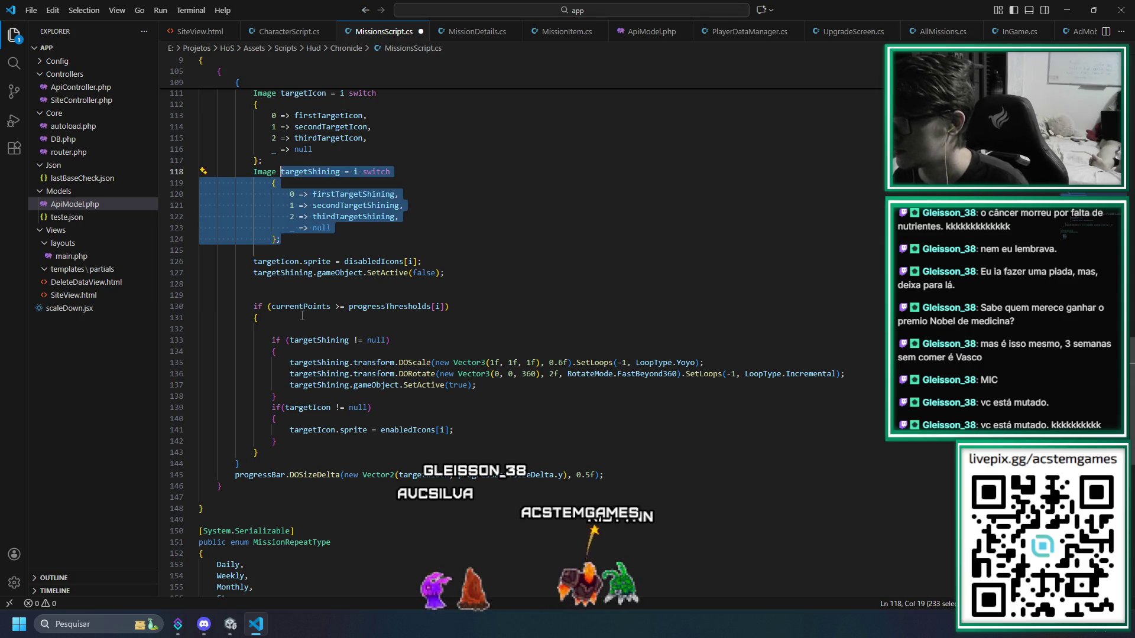
# Save MissionsScript.cs and switch back to Unity to recompile
pyautogui.hotkey('ctrl', 's')
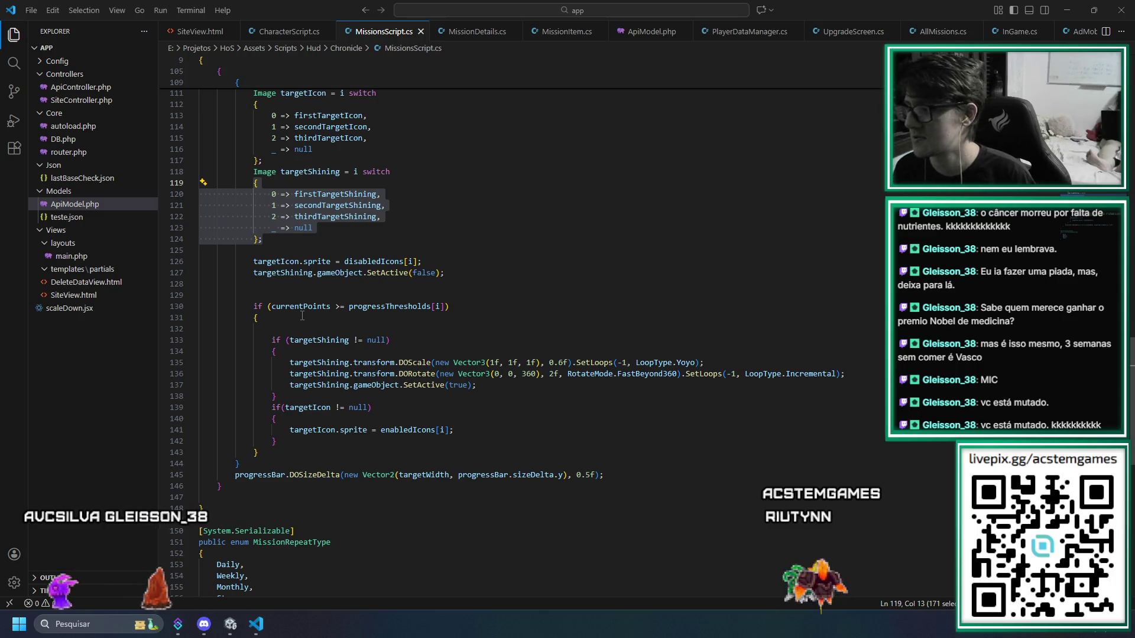
pyautogui.click(274, 238)
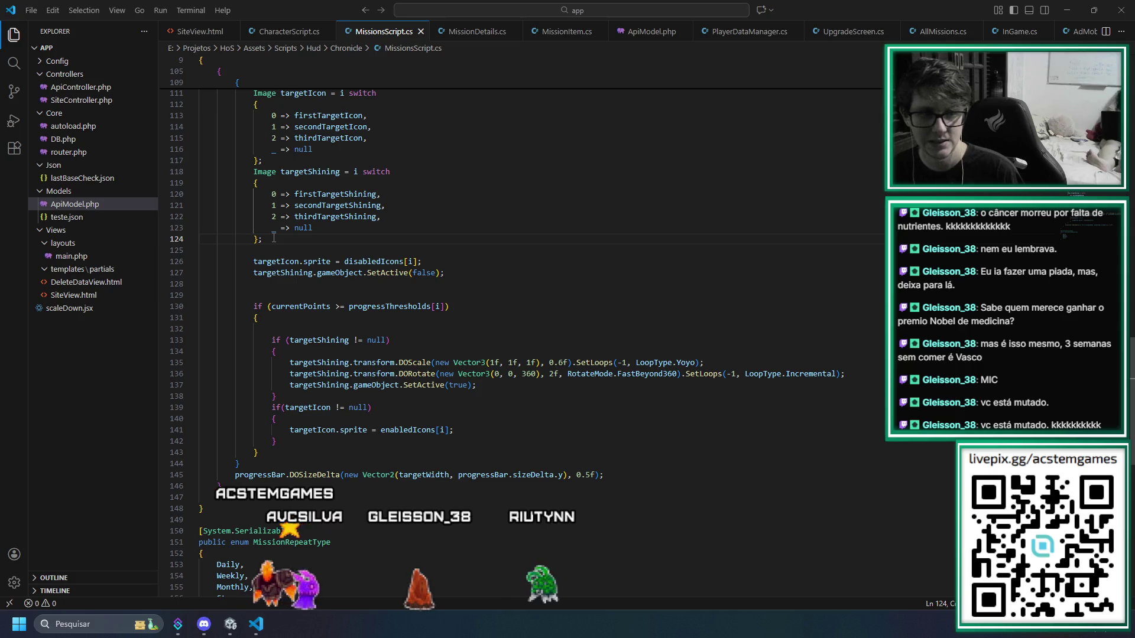
pyautogui.hotkey('alt', 'Tab')
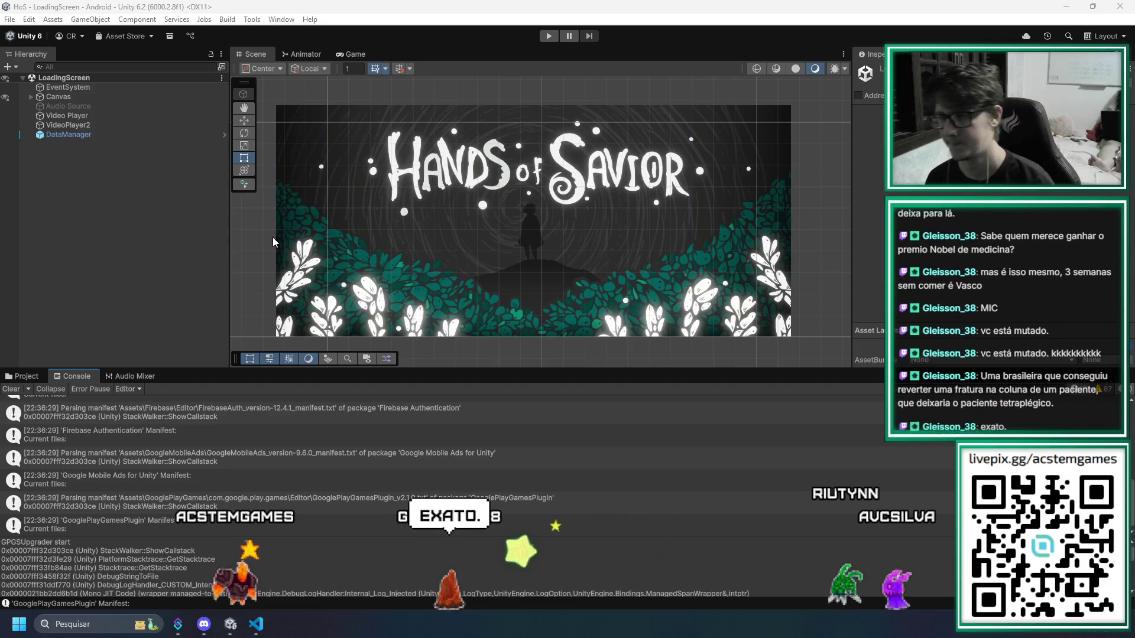
# Enter Play mode, start the game from the title screen, and clear the Console log
pyautogui.click(548, 37)
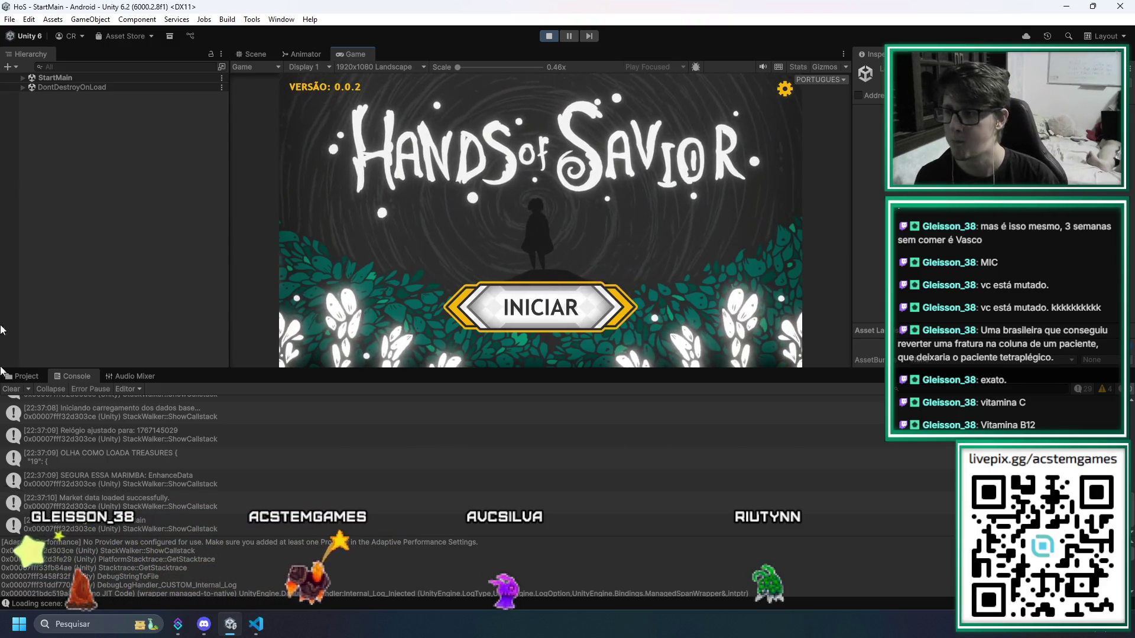
pyautogui.click(532, 319)
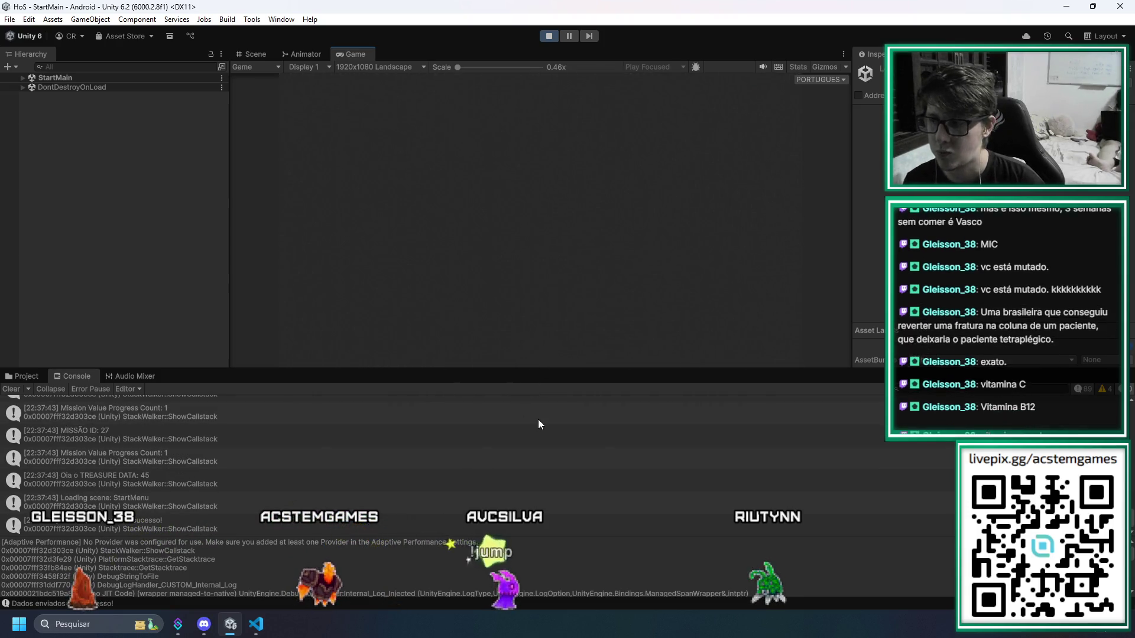
pyautogui.click(9, 392)
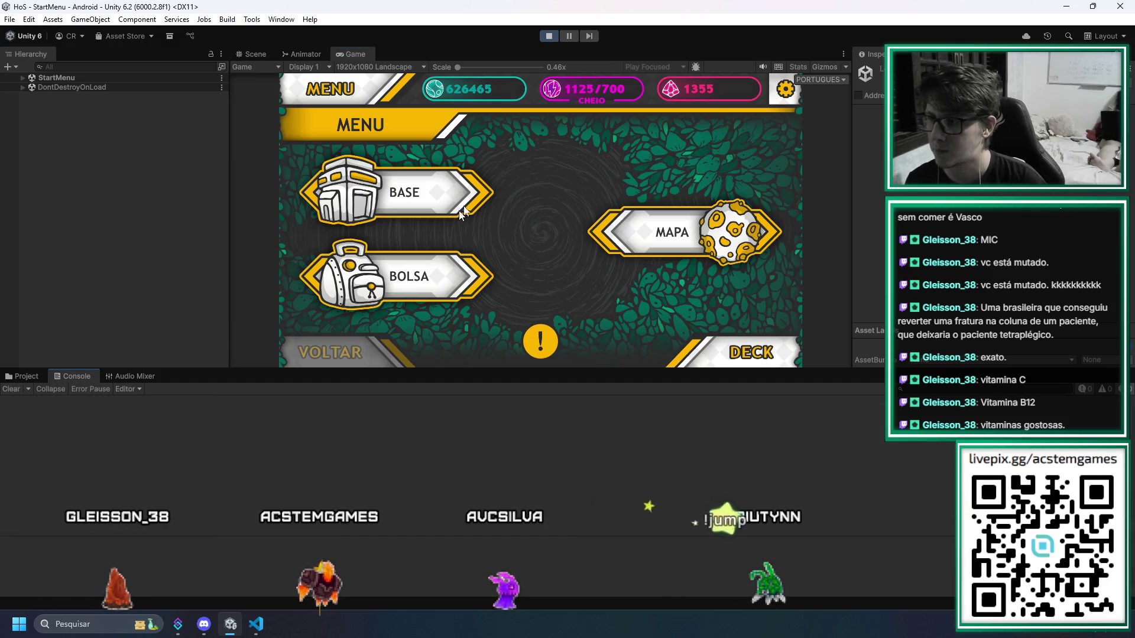
# Open the CRÔNICA daily missions from BASE and scroll through the mission list
pyautogui.click(448, 196)
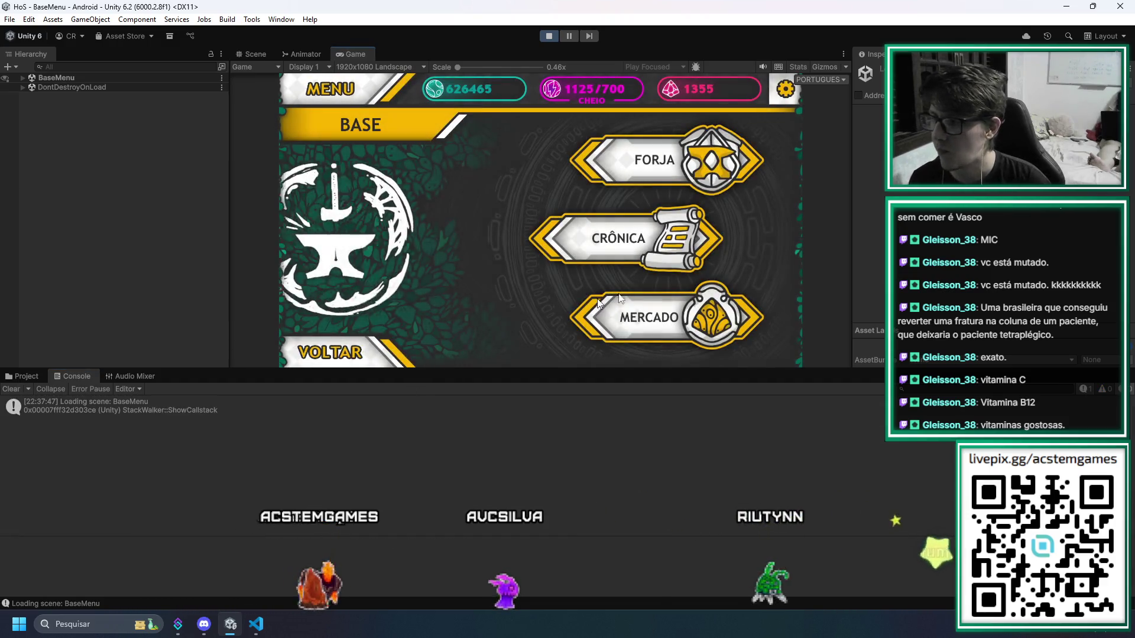
pyautogui.click(577, 260)
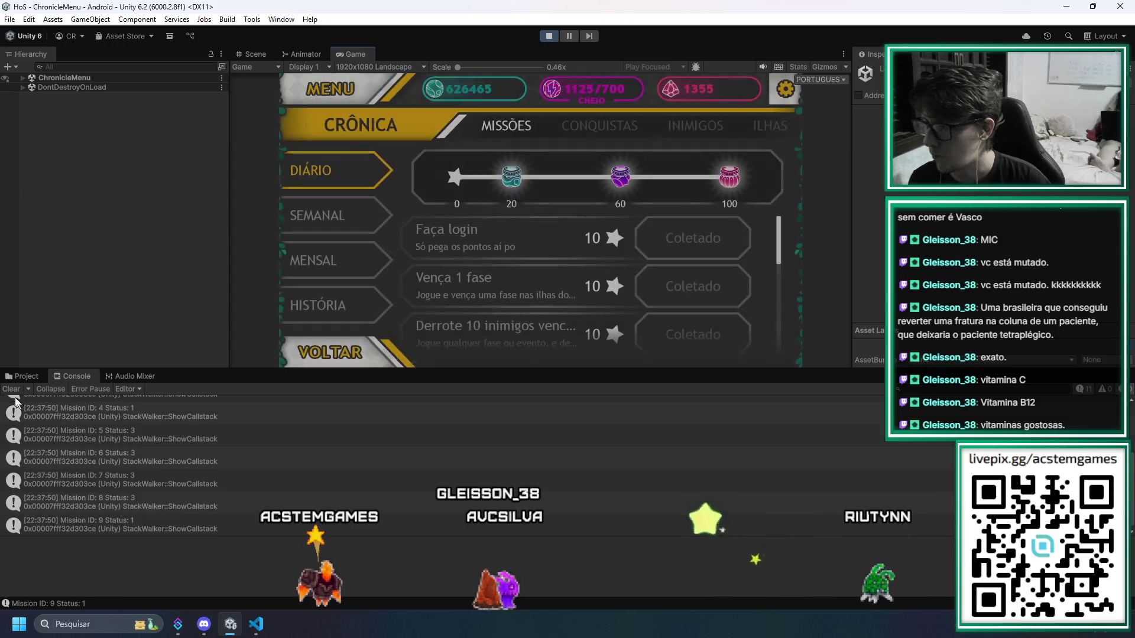
pyautogui.click(9, 390)
pyautogui.scroll(-6, 690, 286)
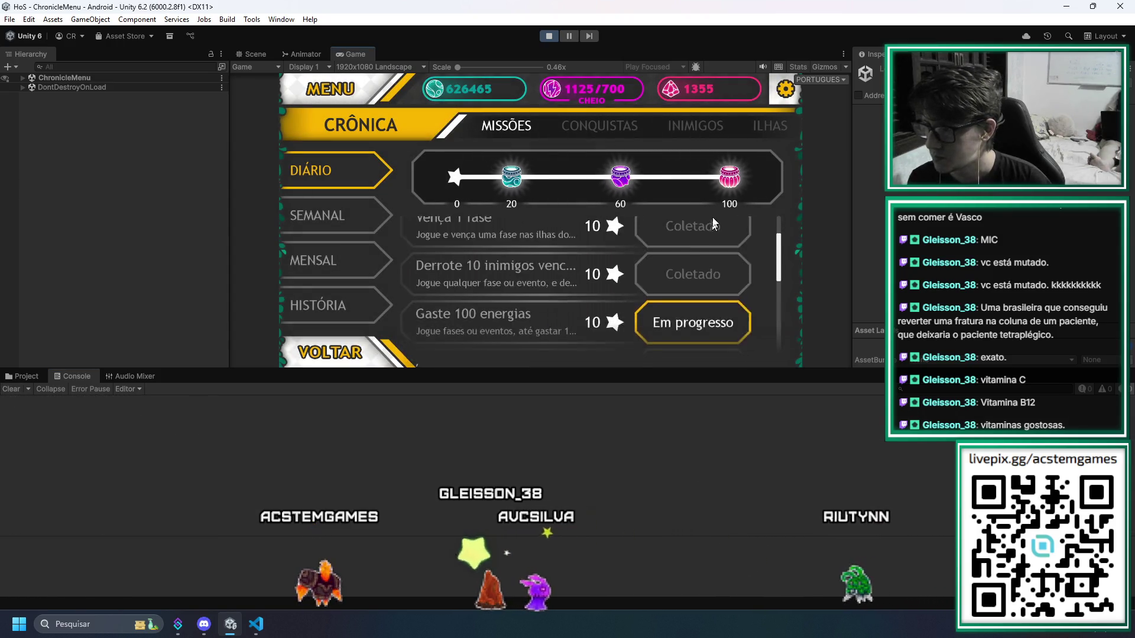
pyautogui.scroll(3, 542, 260)
pyautogui.scroll(3, 532, 284)
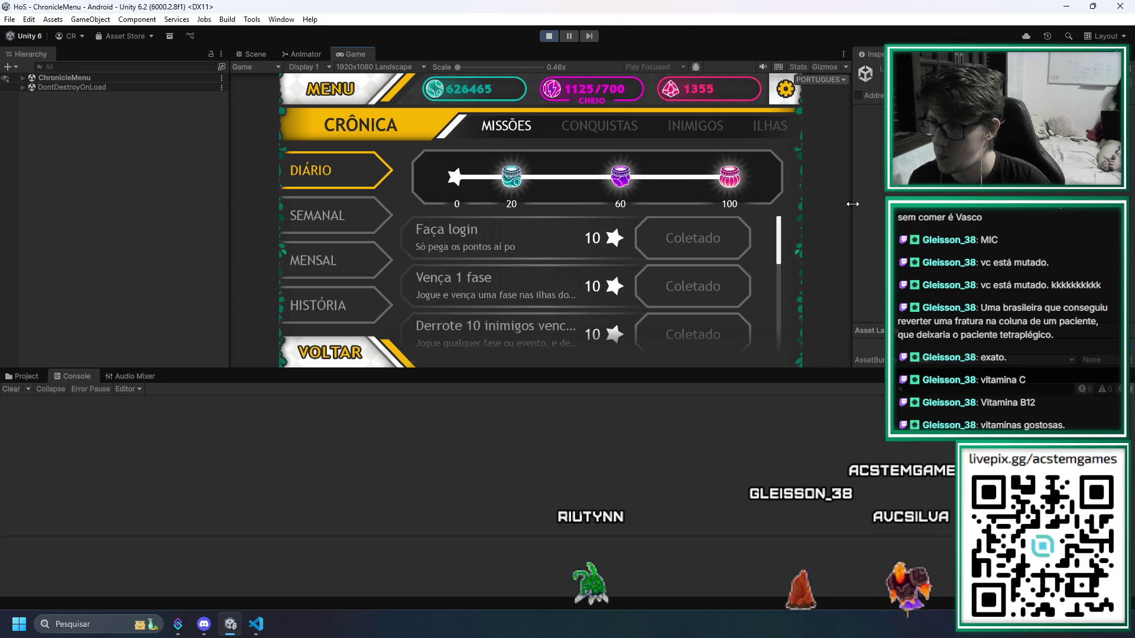
# Enlarge the Game view, then check the SEMANAL, MENSAL and HISTÓRIA tabs and return to DIÁRIO
pyautogui.moveTo(853, 203); pyautogui.dragTo(922, 204)
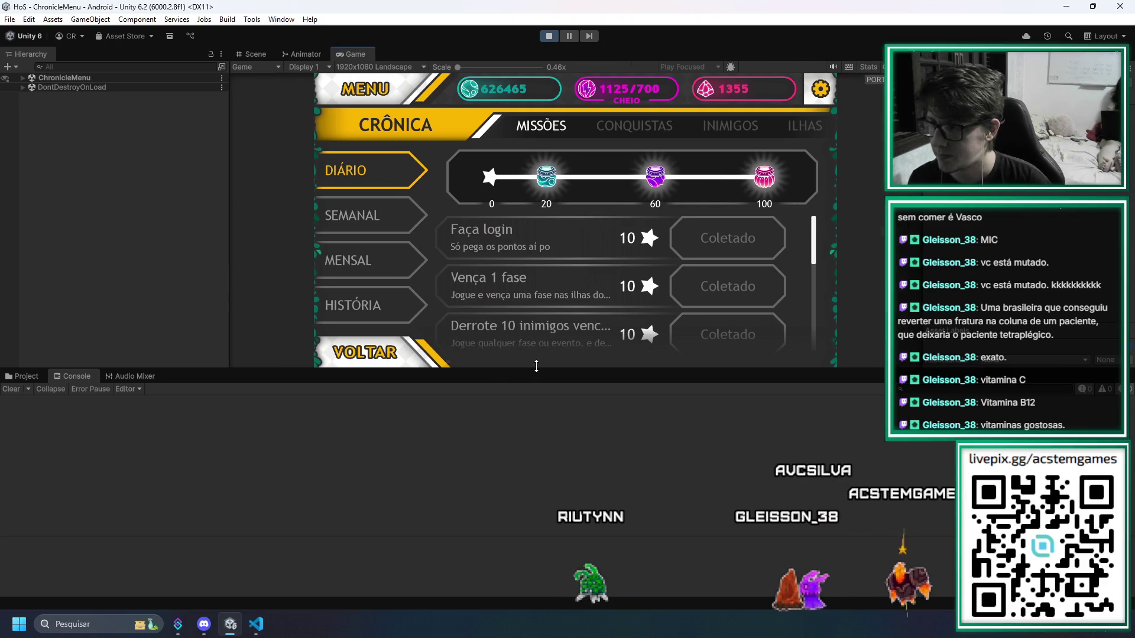
pyautogui.moveTo(533, 371)
pyautogui.mouseDown()
pyautogui.moveTo(546, 499)
pyautogui.moveTo(548, 485)
pyautogui.mouseUp()
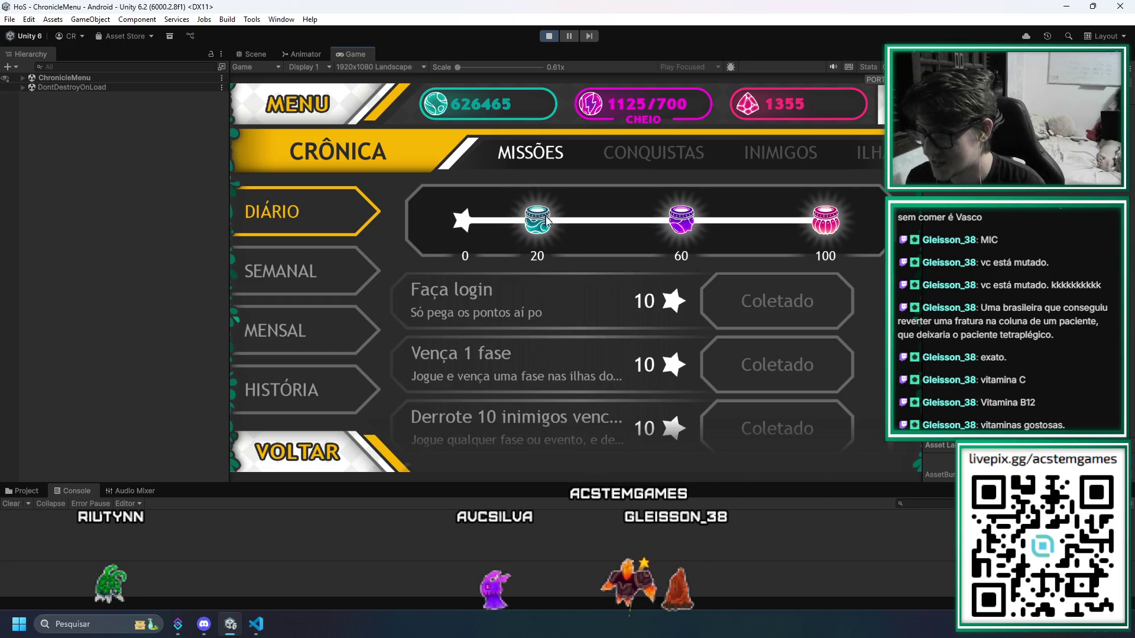
pyautogui.click(328, 270)
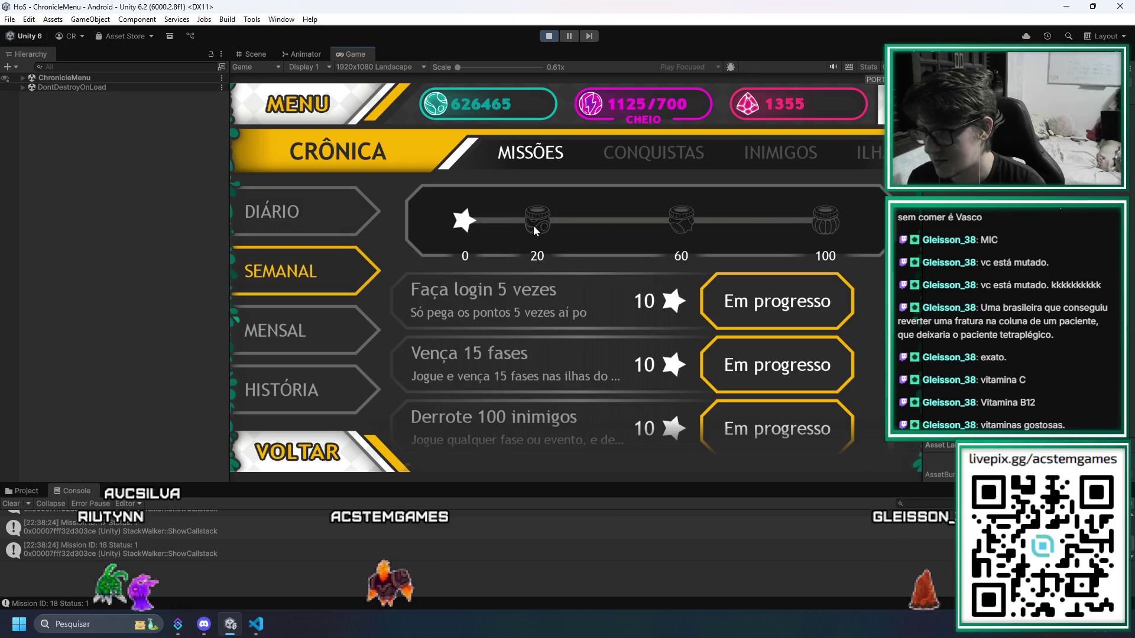
pyautogui.click(278, 325)
pyautogui.click(290, 382)
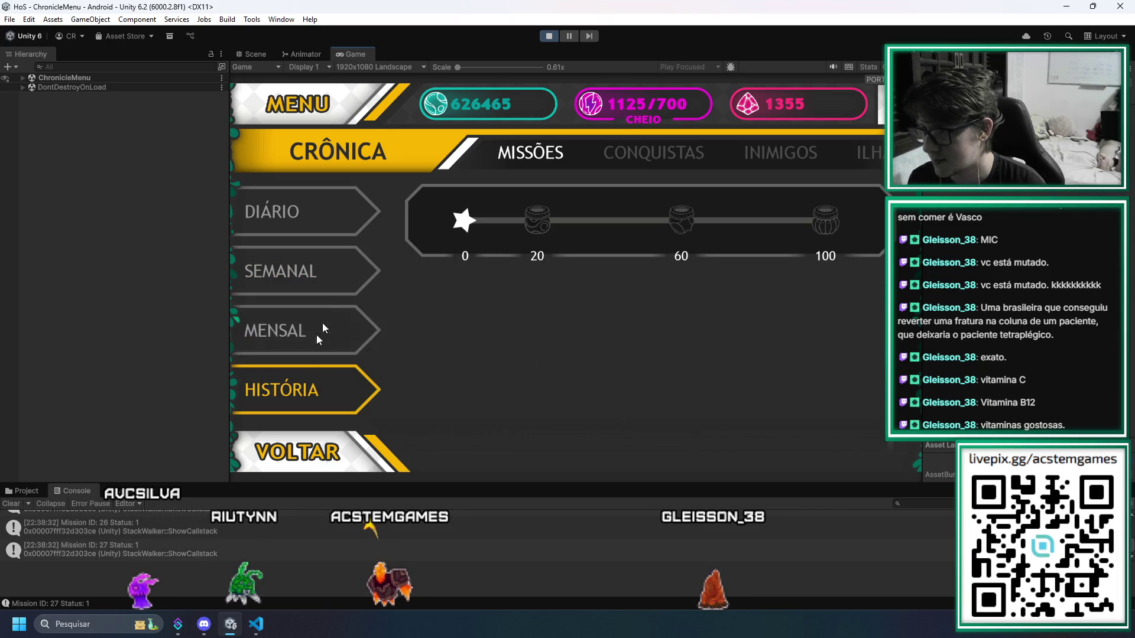
pyautogui.click(305, 226)
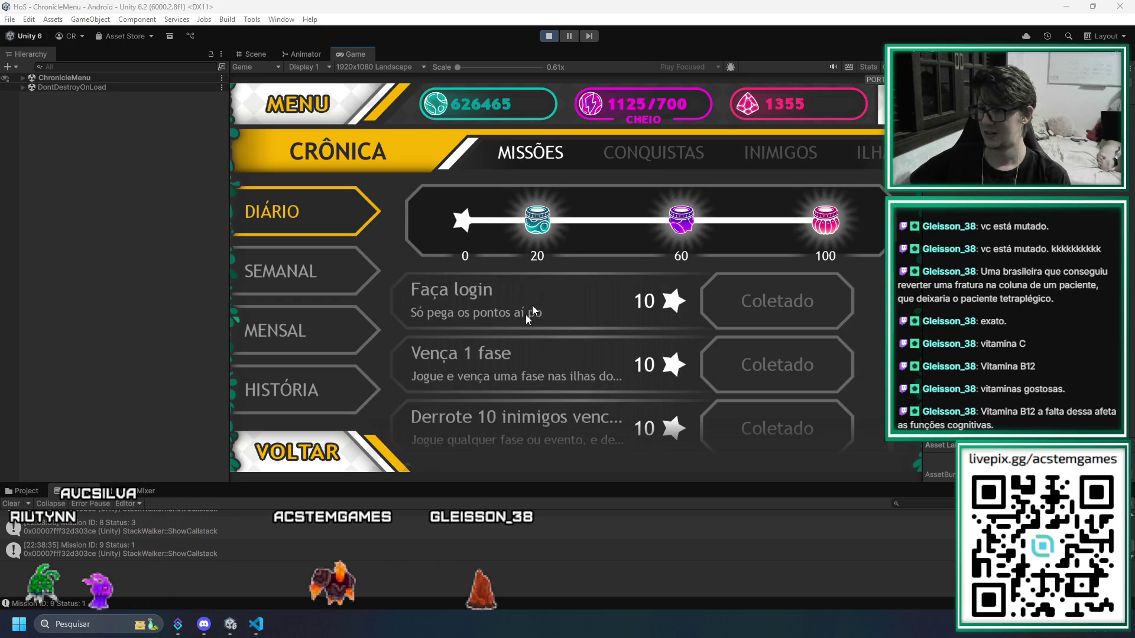
# Leave Crônica for the main menu, then visit the DECK screen and come back
pyautogui.click(335, 446)
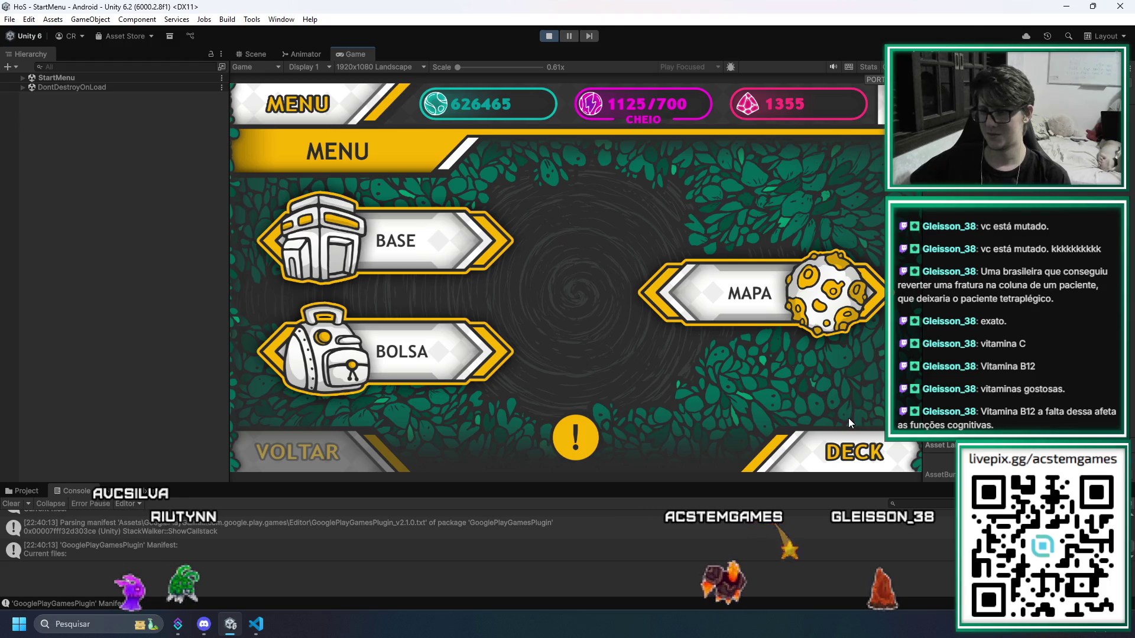
pyautogui.click(855, 444)
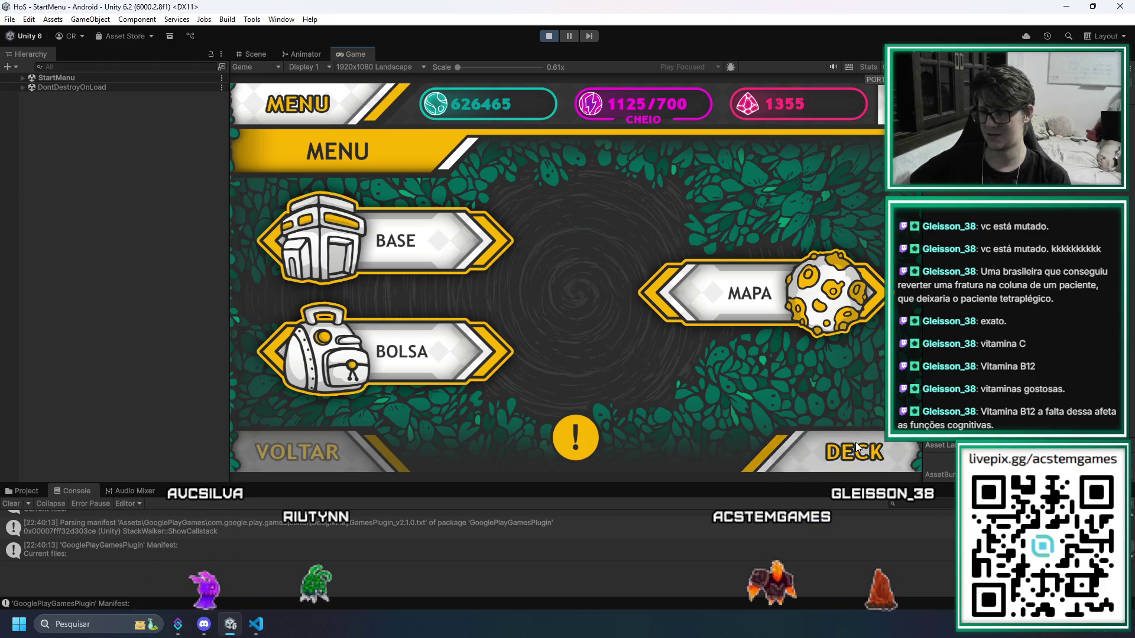
pyautogui.click(321, 460)
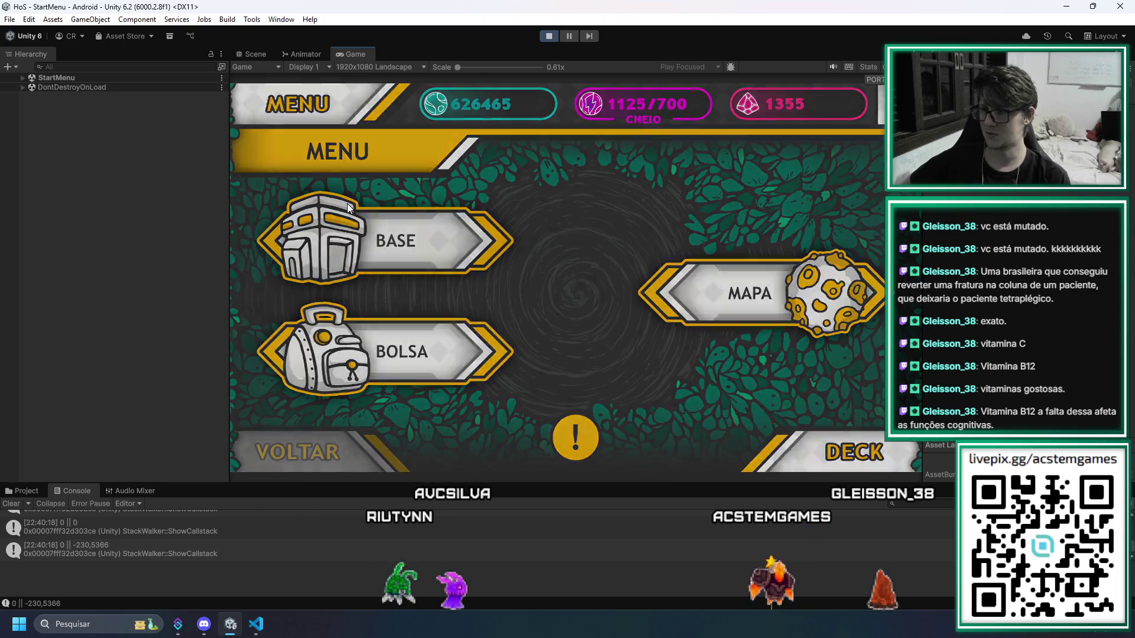
# Tour BASE > FORJA's DERRETER, APRIMORAMENTO and LIBERTAR pages, then return to the main menu
pyautogui.click(348, 209)
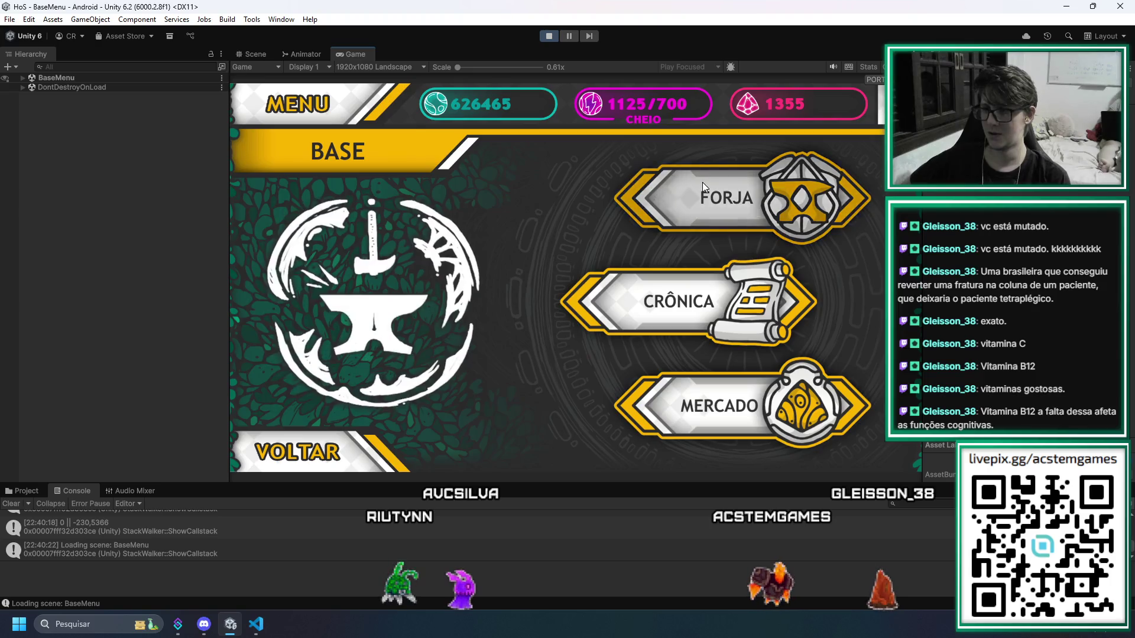
pyautogui.click(703, 184)
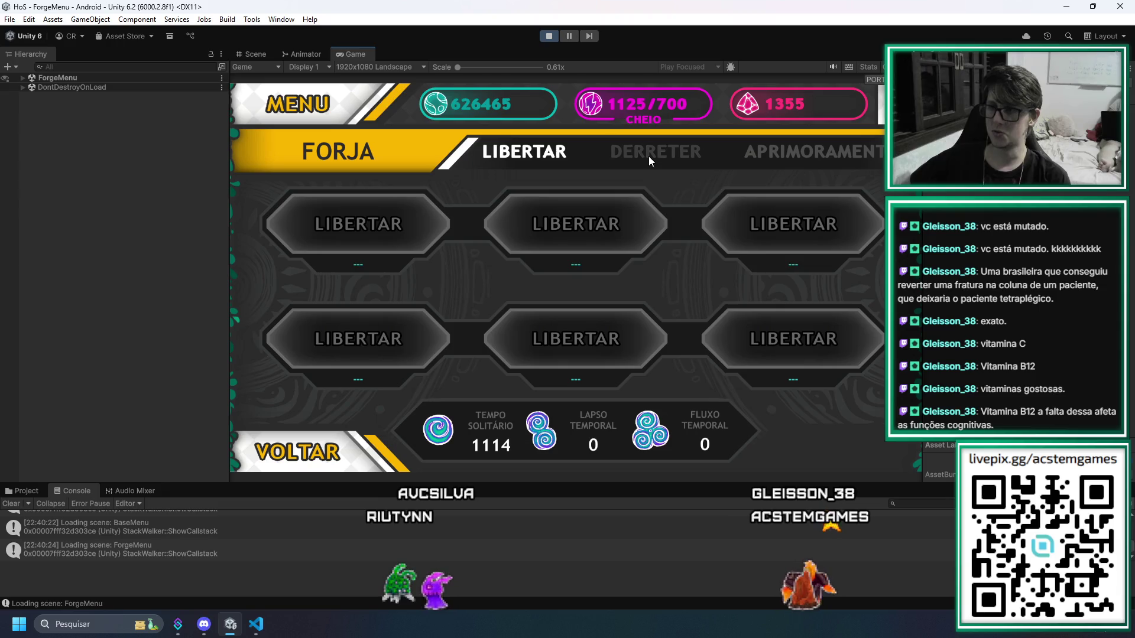
pyautogui.click(649, 156)
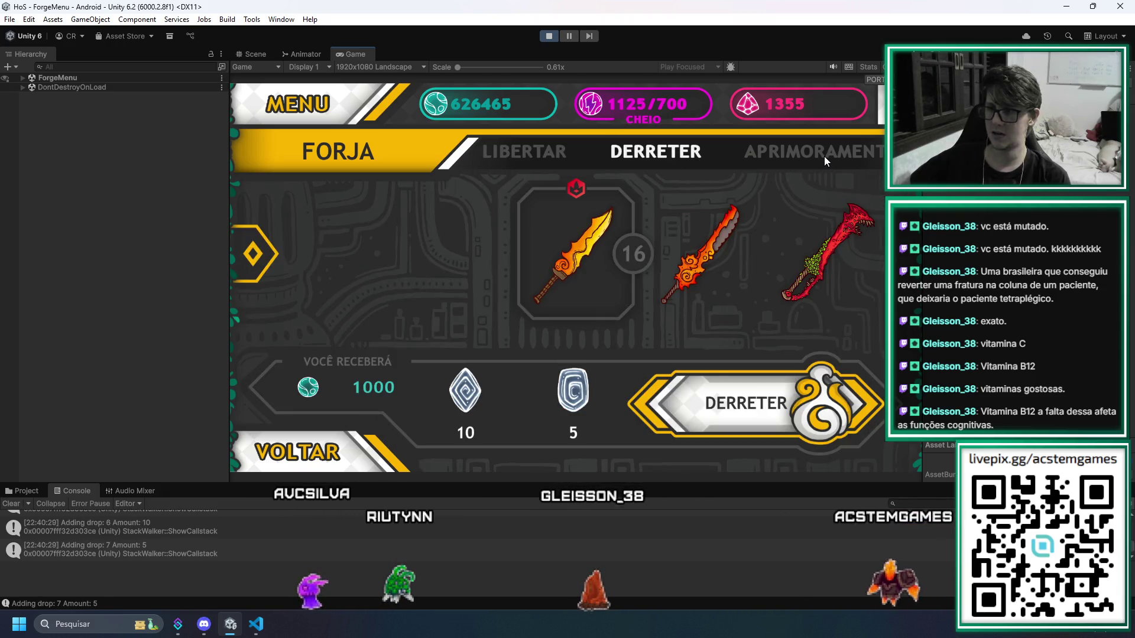
pyautogui.click(824, 156)
pyautogui.moveTo(807, 279)
pyautogui.mouseDown()
pyautogui.moveTo(641, 286)
pyautogui.moveTo(724, 276)
pyautogui.moveTo(283, 256)
pyautogui.moveTo(744, 268)
pyautogui.moveTo(434, 264)
pyautogui.mouseUp()
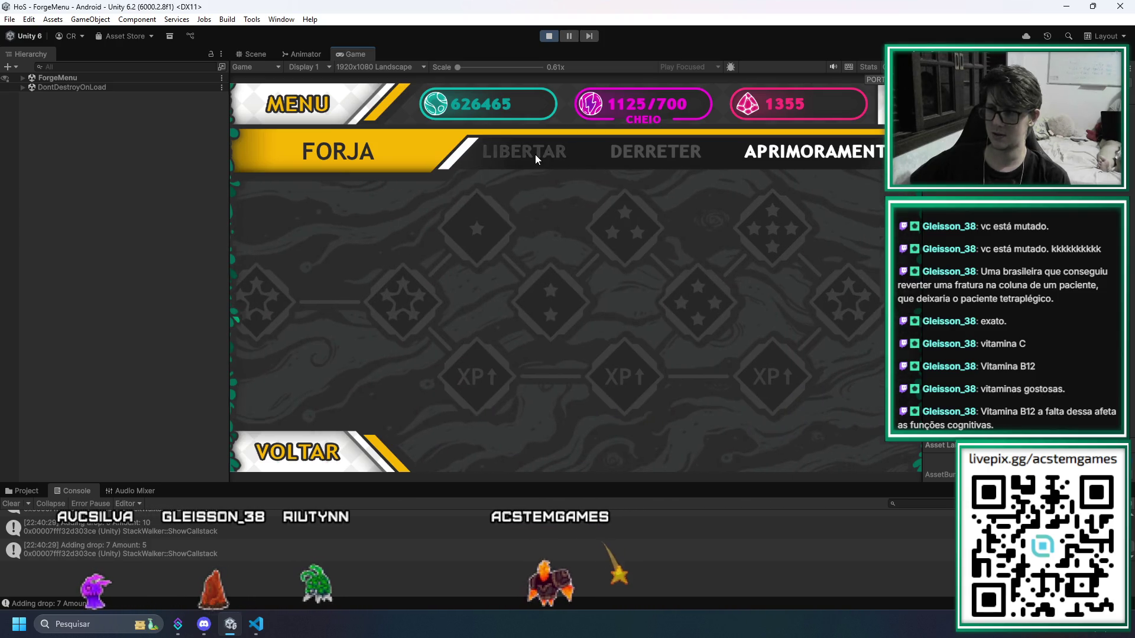
pyautogui.click(535, 156)
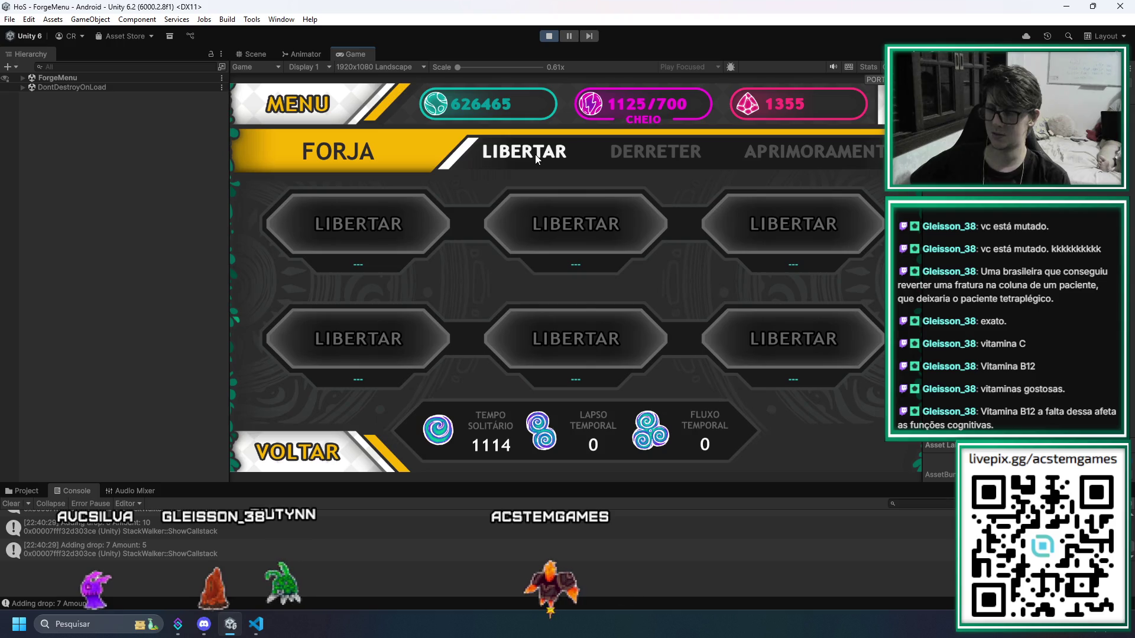
pyautogui.click(321, 454)
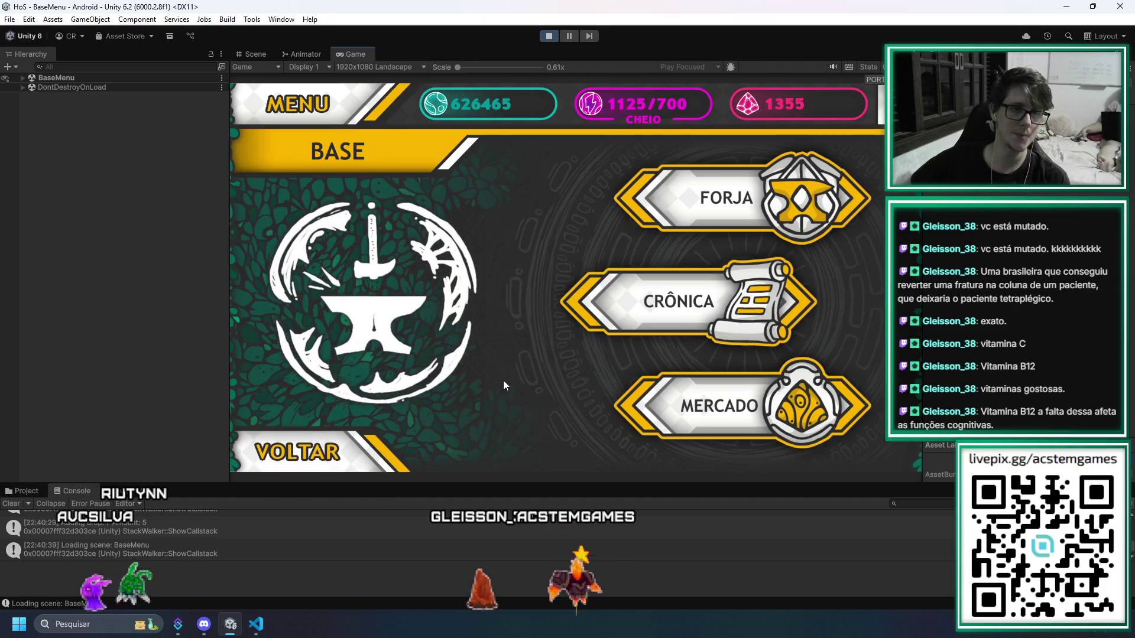
pyautogui.click(327, 454)
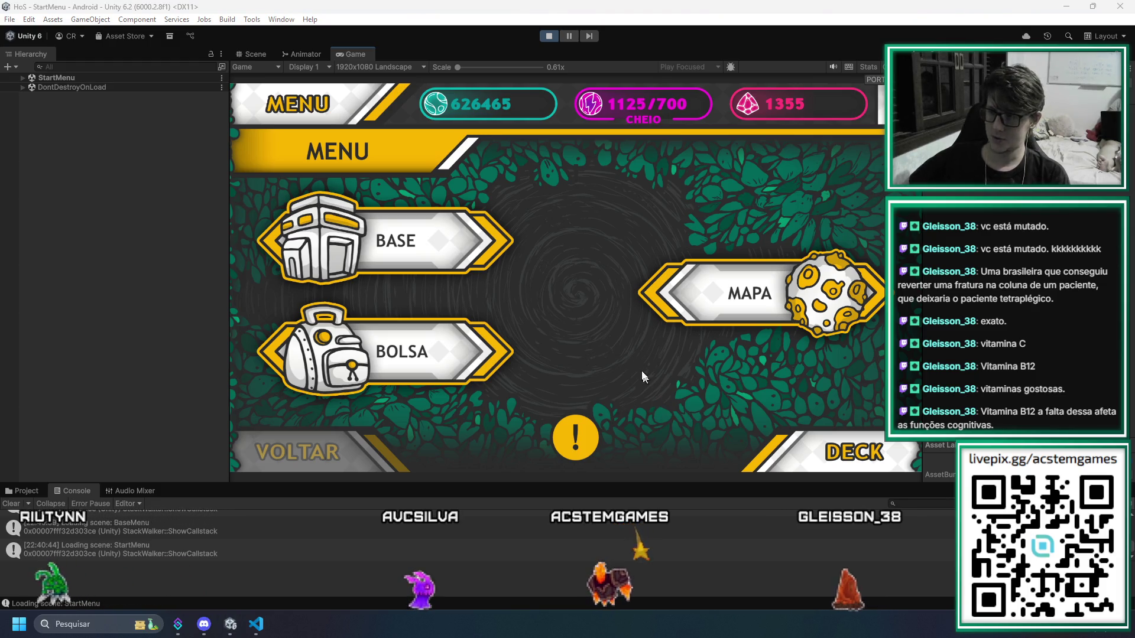
# Visit BOLSA and the ARSENAL swords including ESPADAS DIVINAS, then return and open TESOUROS
pyautogui.click(491, 390)
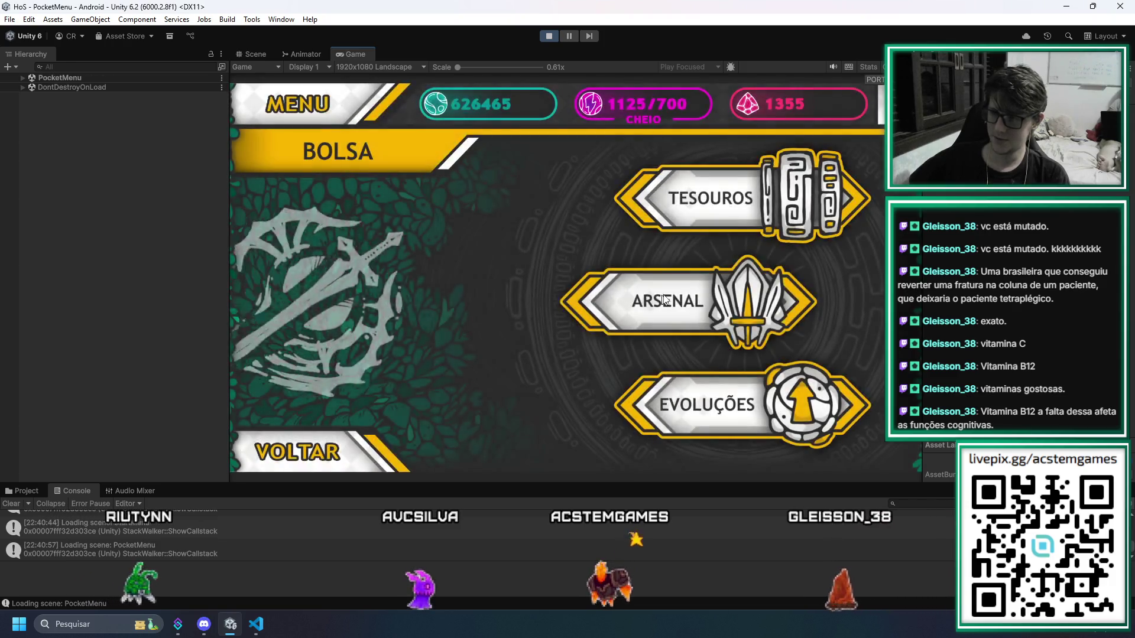
pyautogui.click(664, 294)
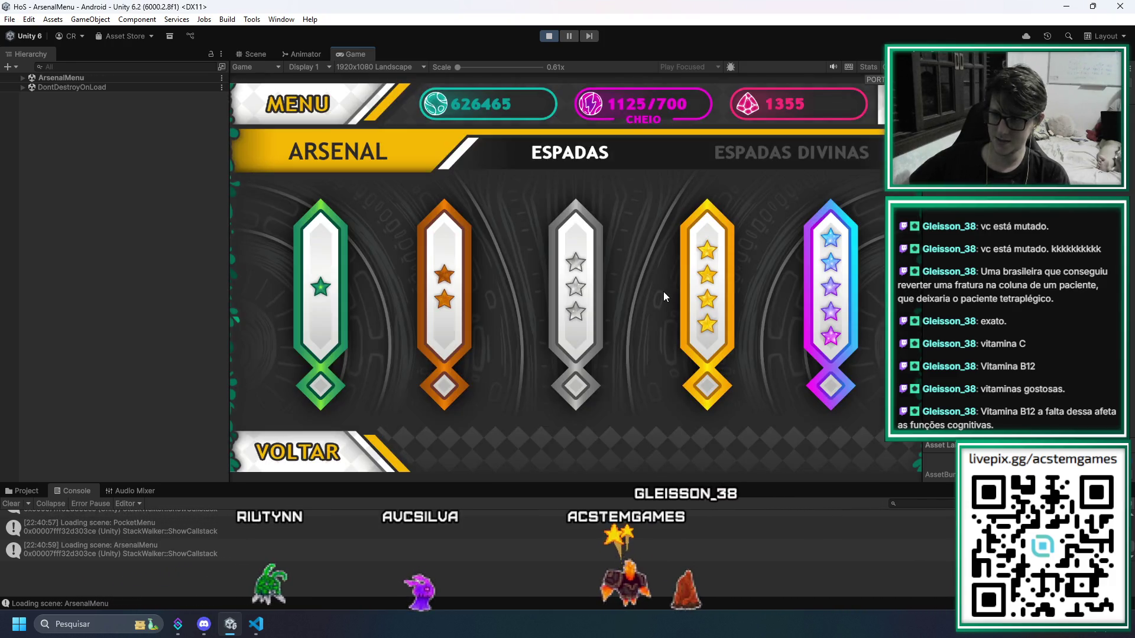
pyautogui.press('Right')
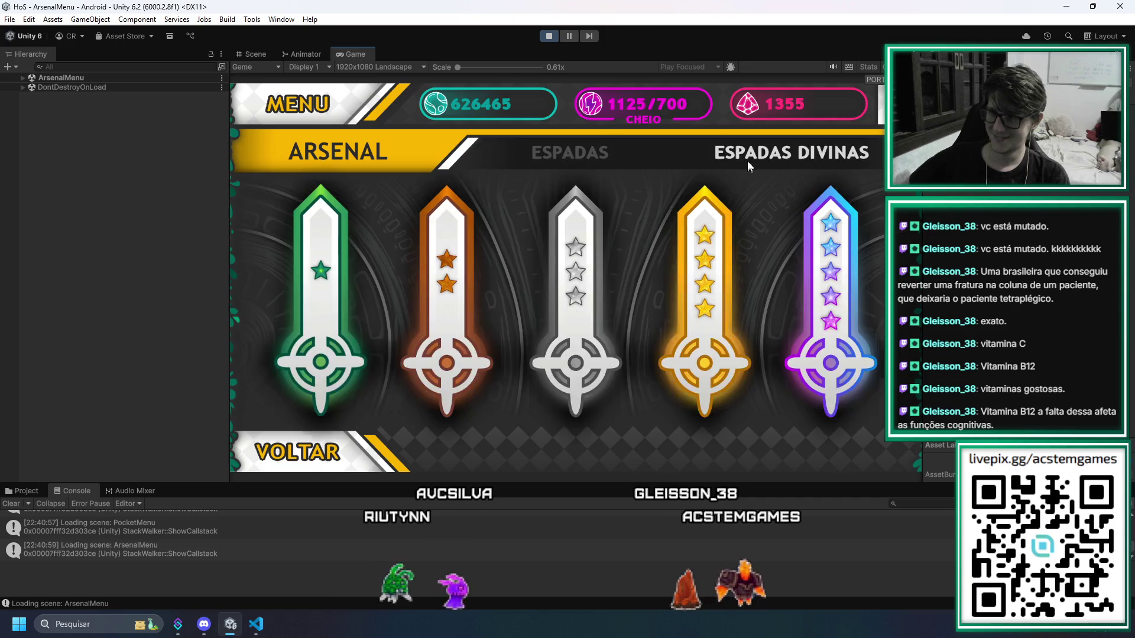
pyautogui.click(302, 467)
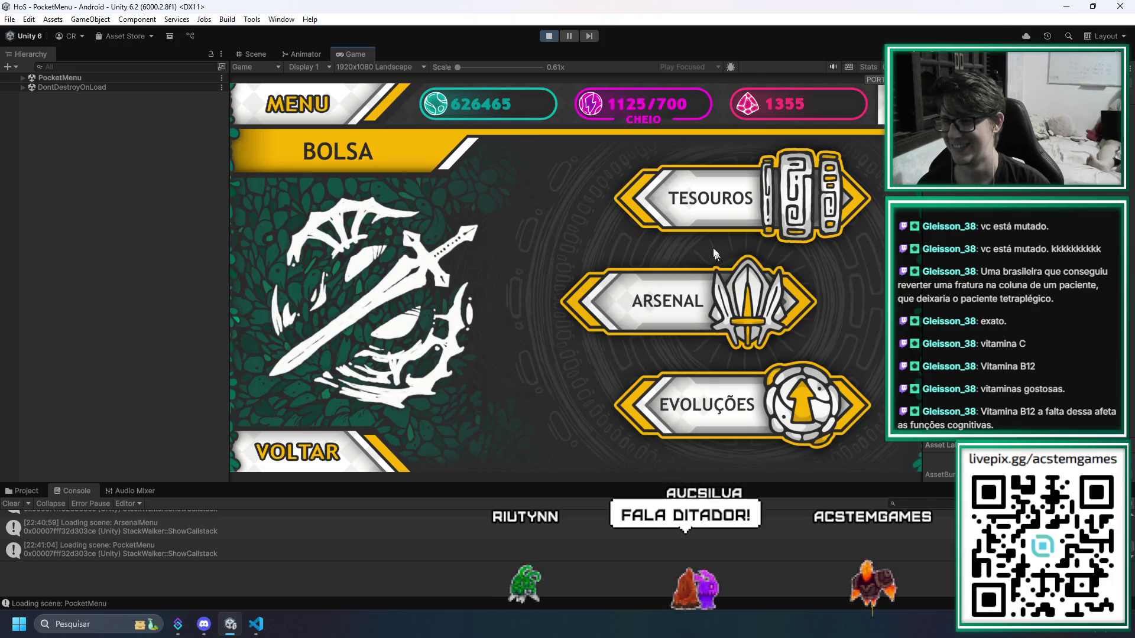
pyautogui.click(710, 219)
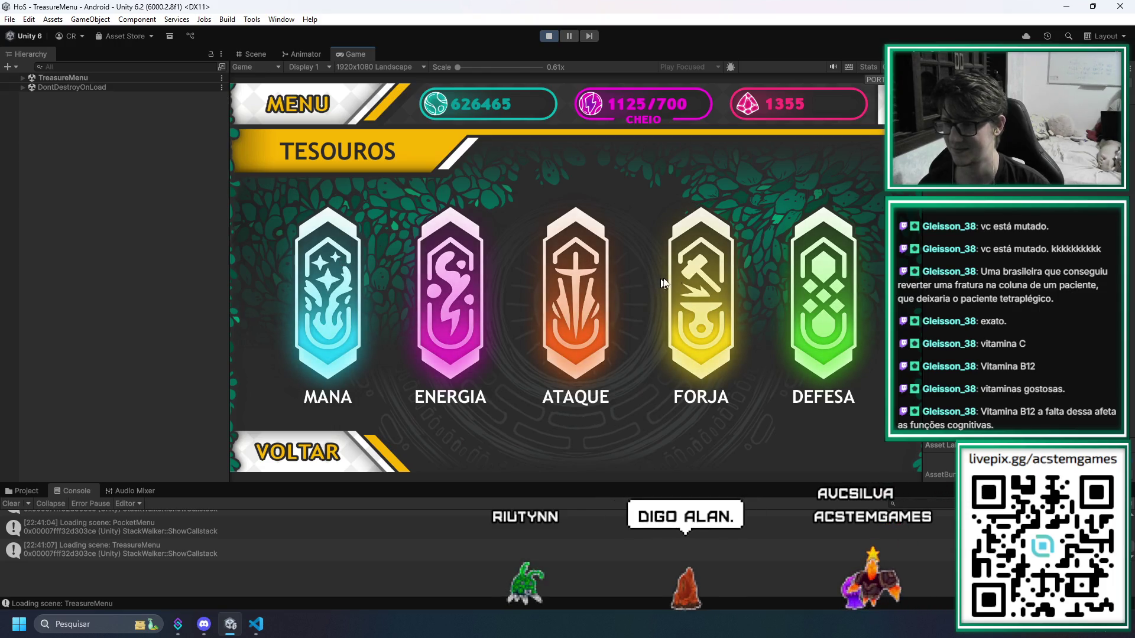
# View the FORJA, ATAQUE, ENERGIA and MANA treasure pages, then go back to BOLSA
pyautogui.click(722, 279)
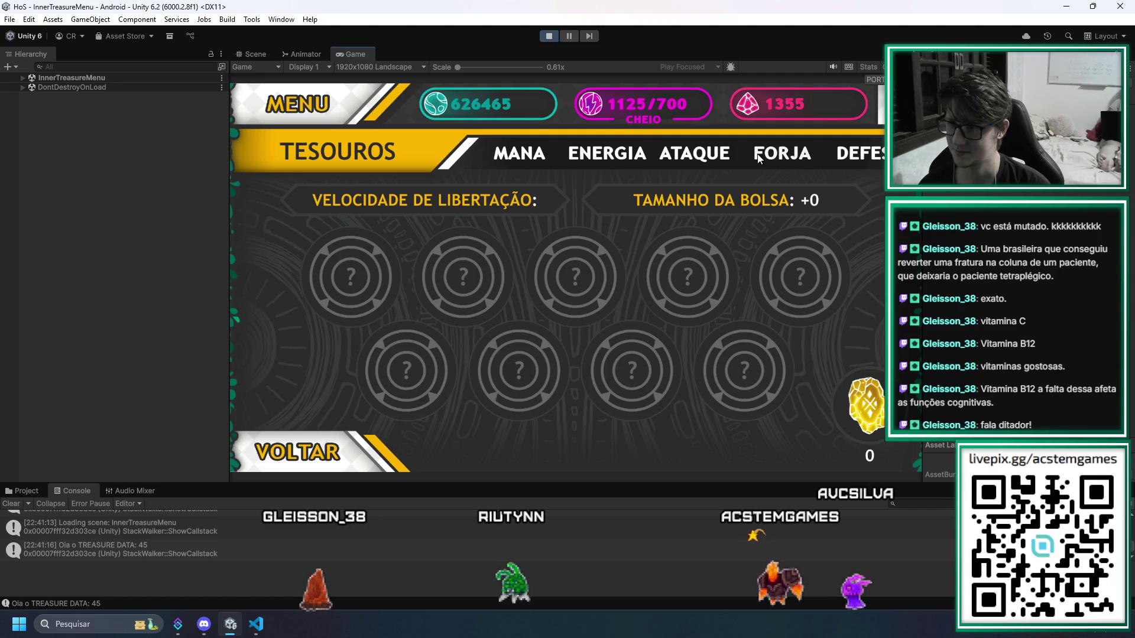
pyautogui.click(694, 154)
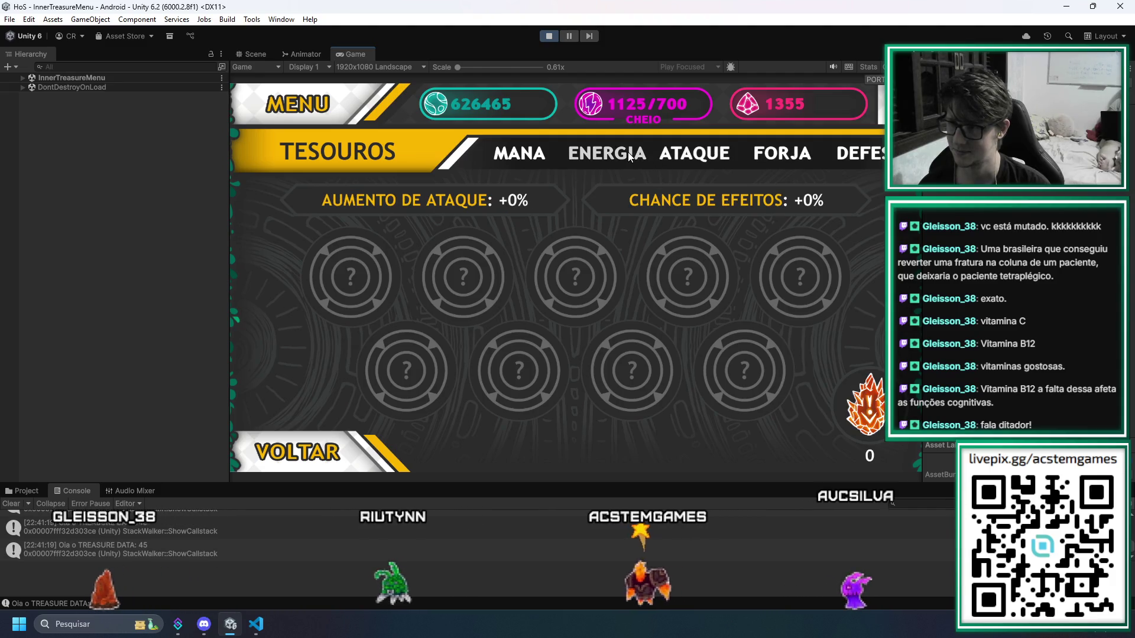
pyautogui.click(630, 156)
pyautogui.click(520, 151)
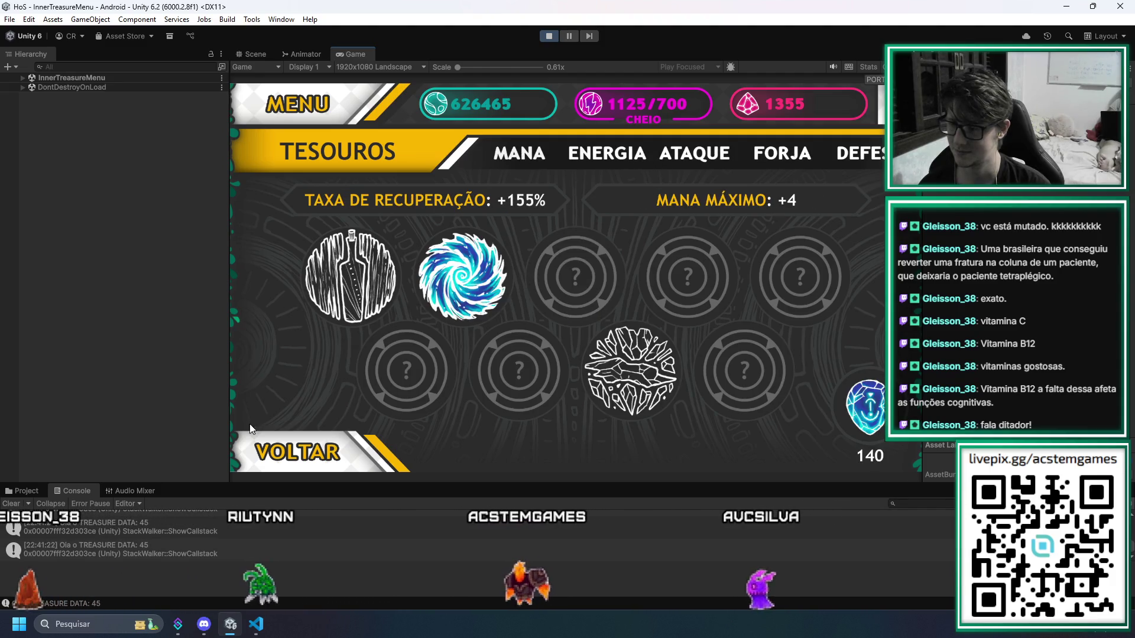
pyautogui.click(325, 451)
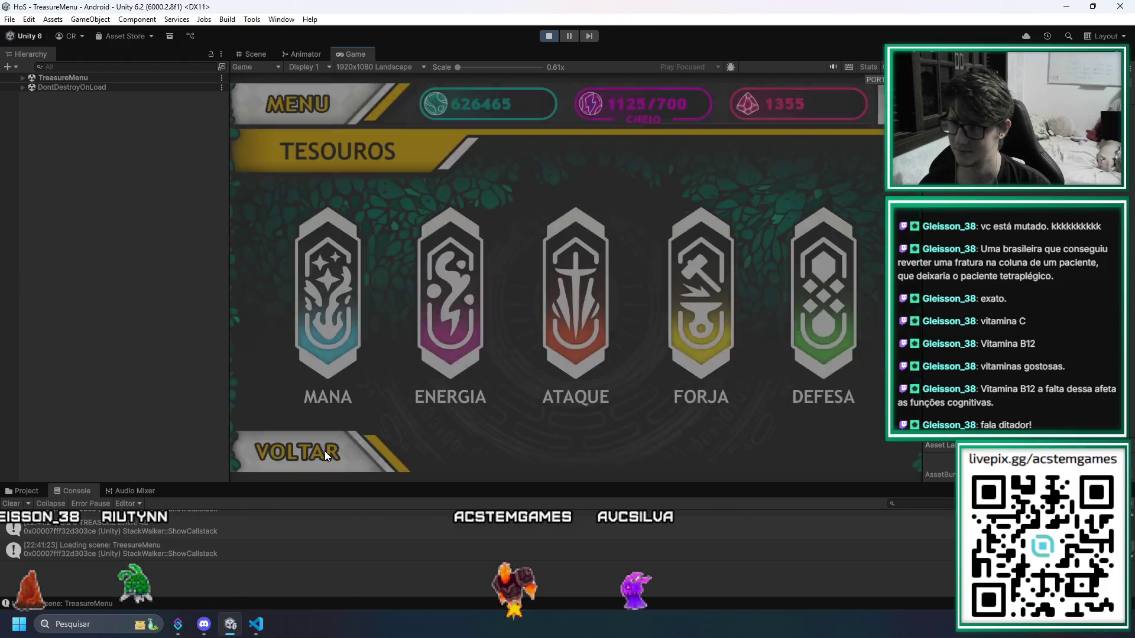
pyautogui.click(325, 451)
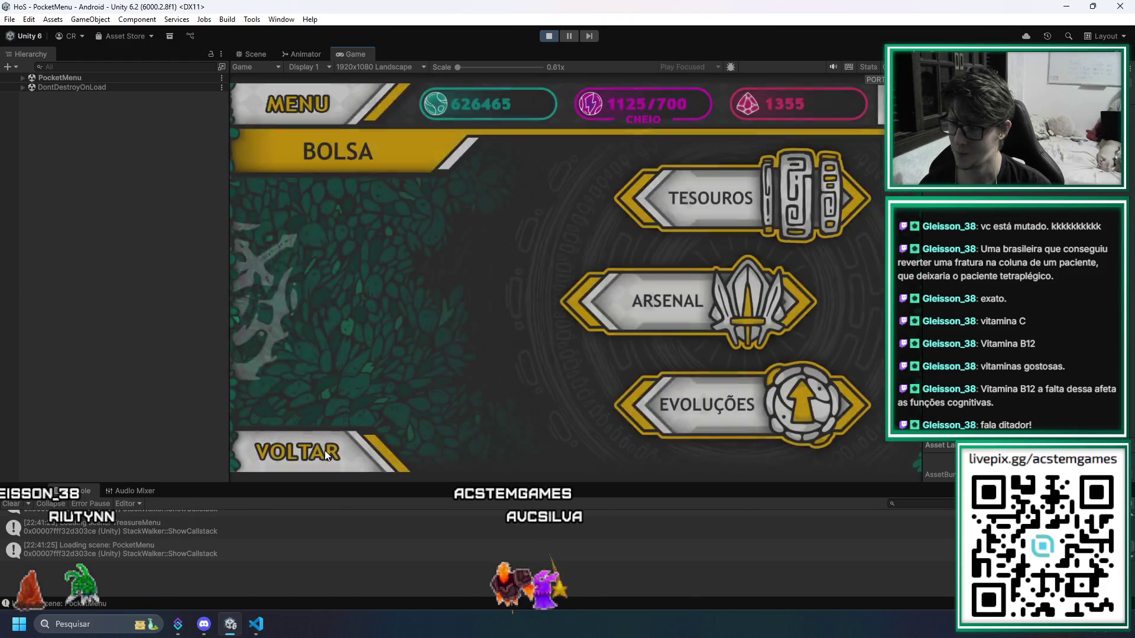